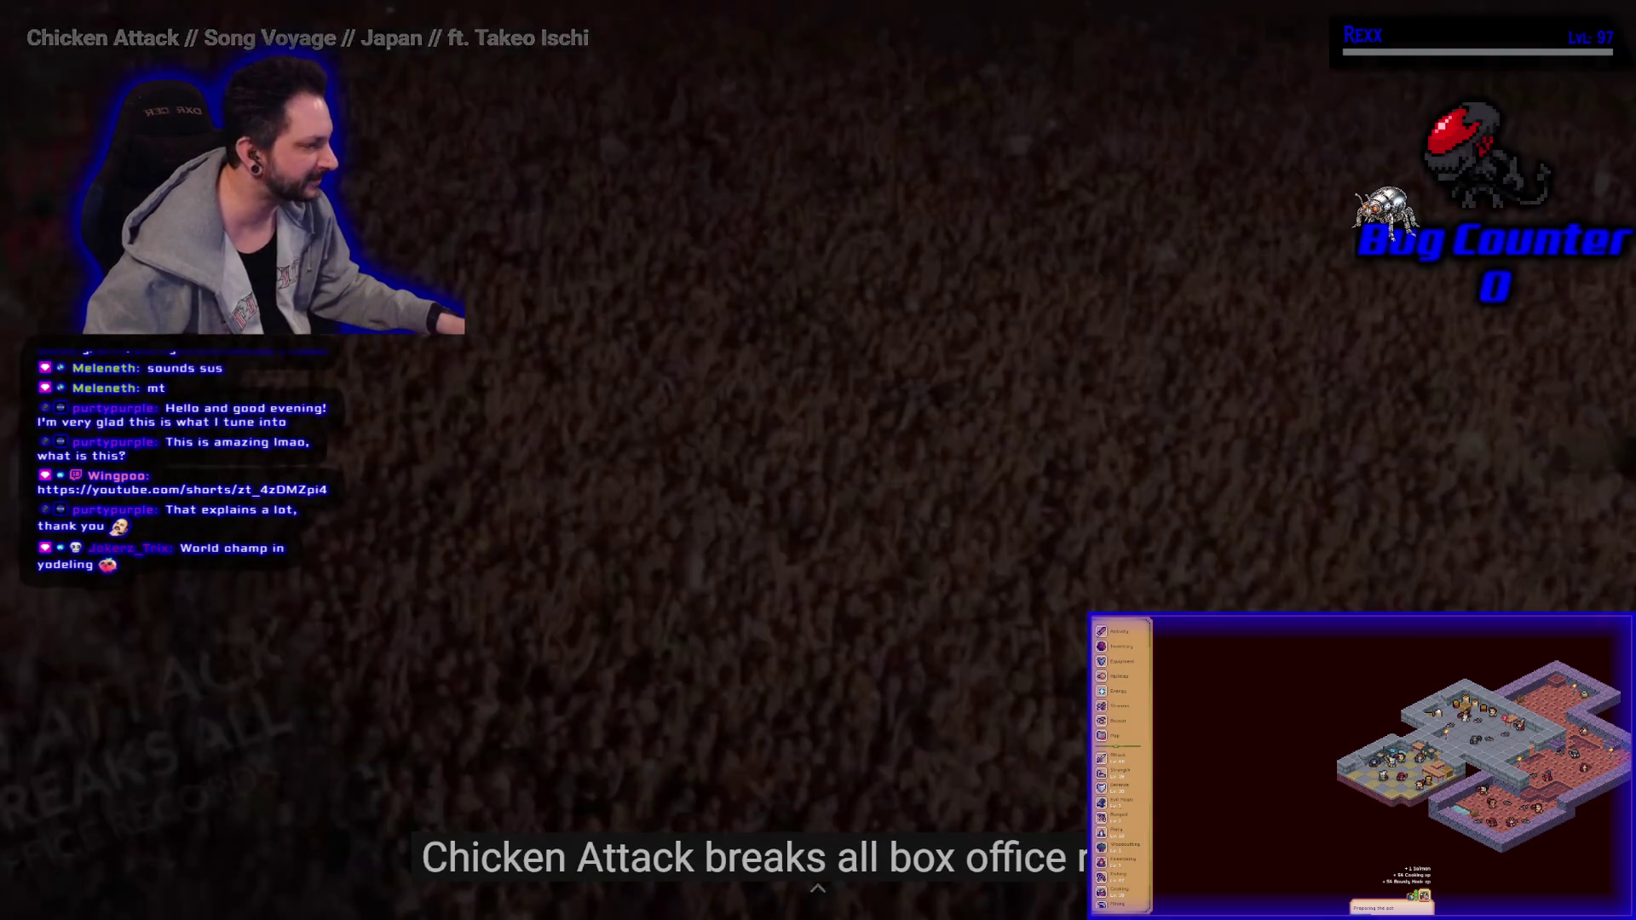
# Step: Exit the fullscreen YouTube video and switch back to the Unreal Engine editor
pyautogui.press('Escape')
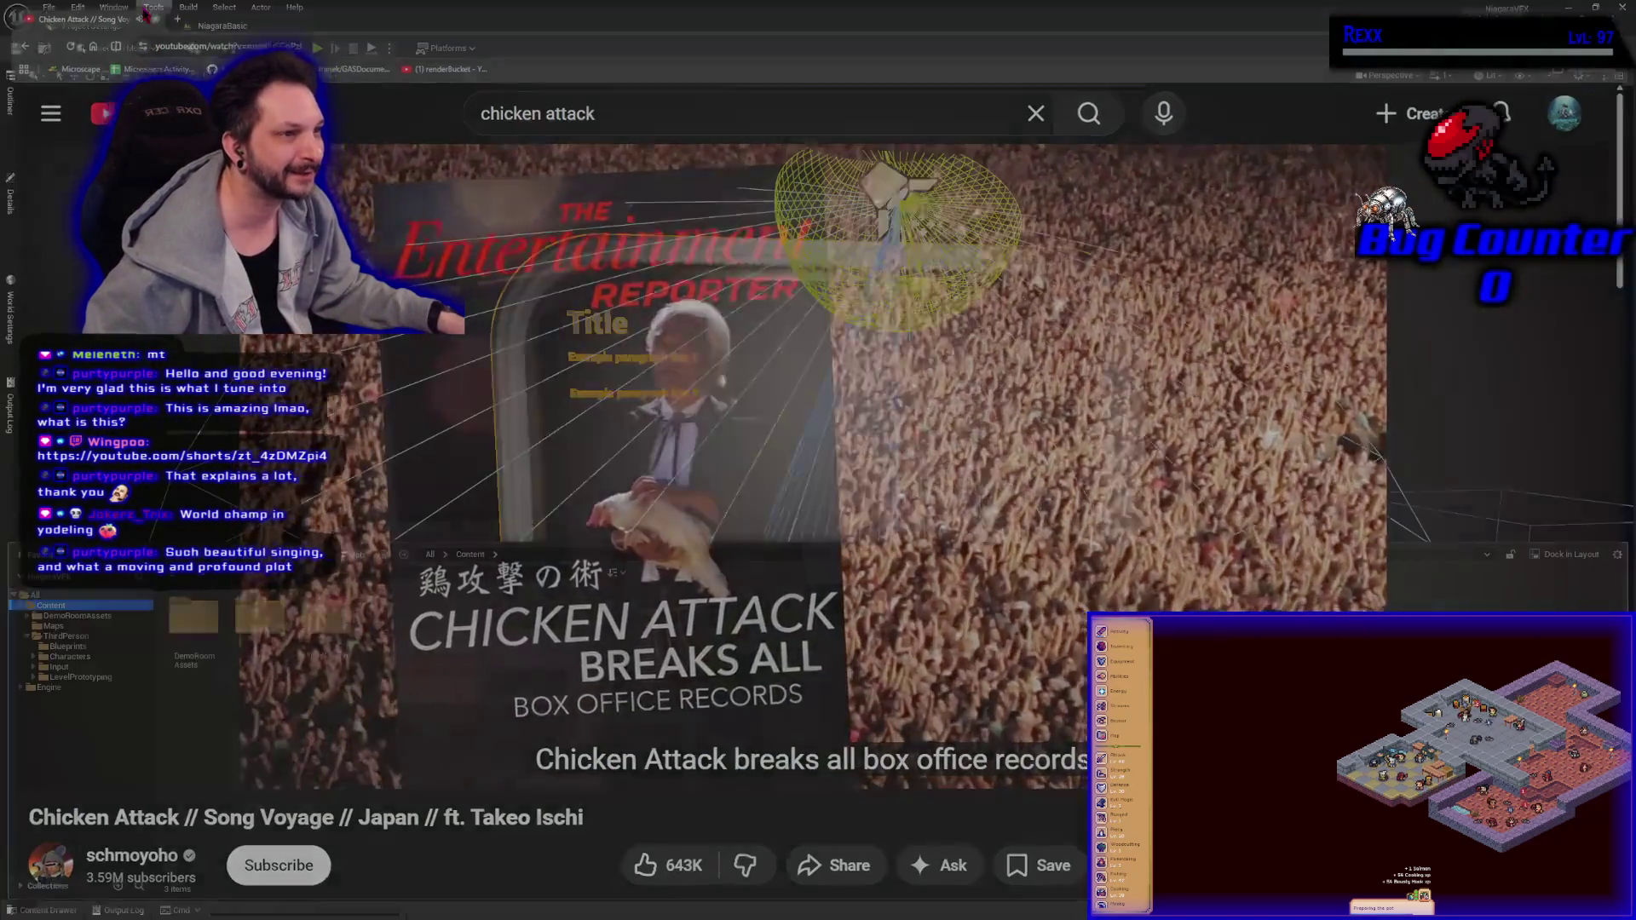
pyautogui.hotkey('alt', 'Tab')
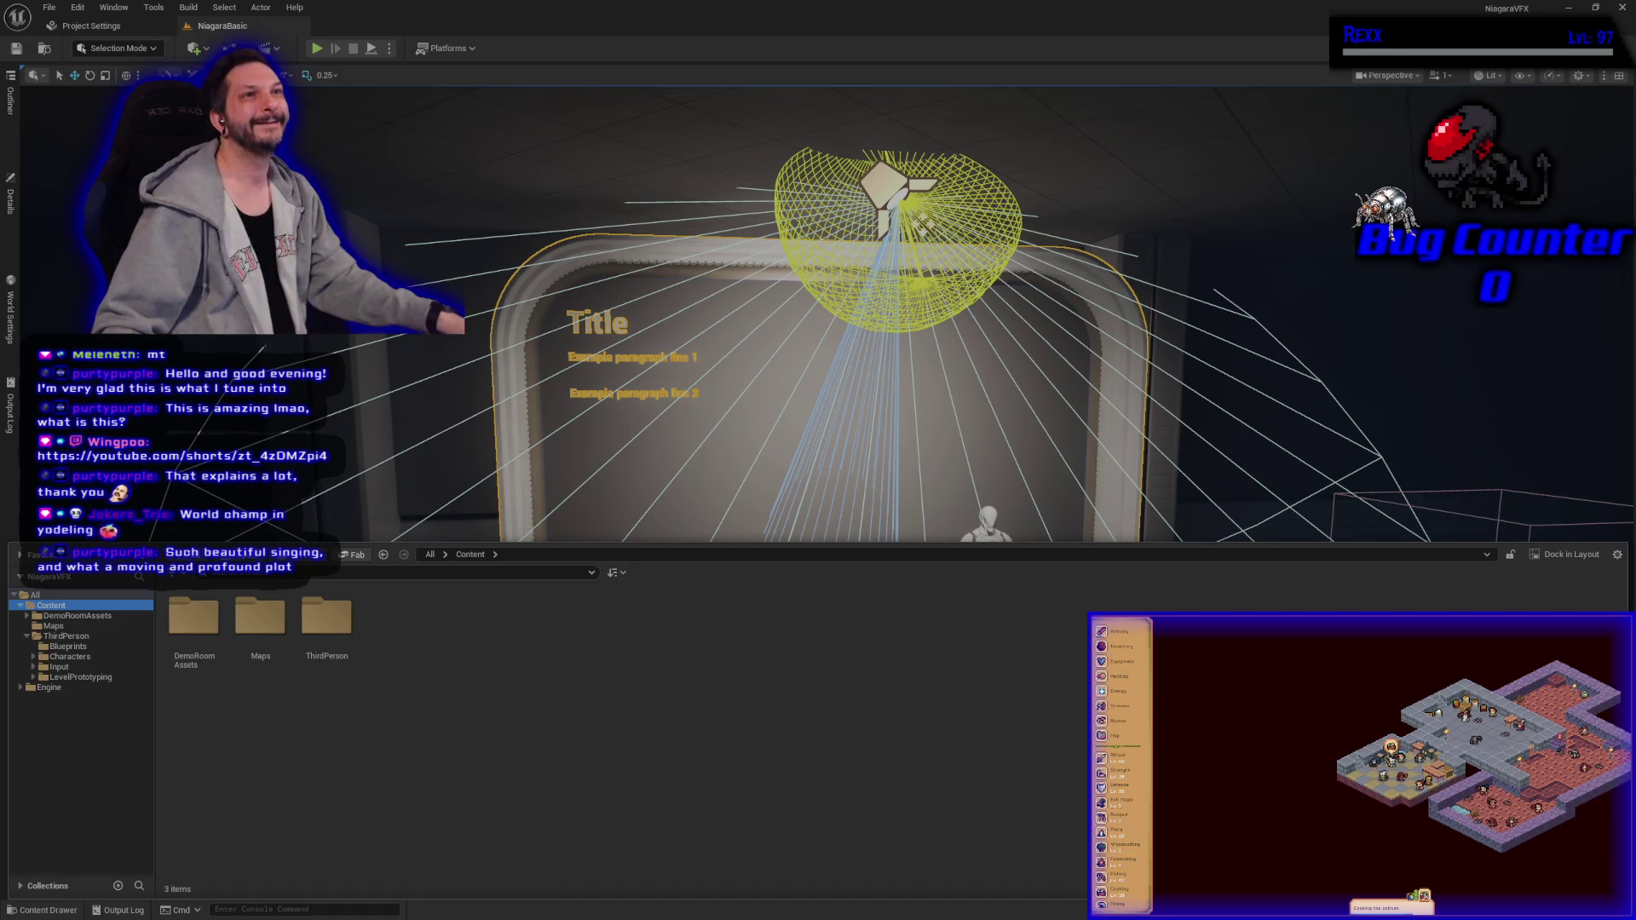
# Step: Create a folder named 'Niagara' in the Content folder, then switch back to the browser
pyautogui.rightClick(475, 679)
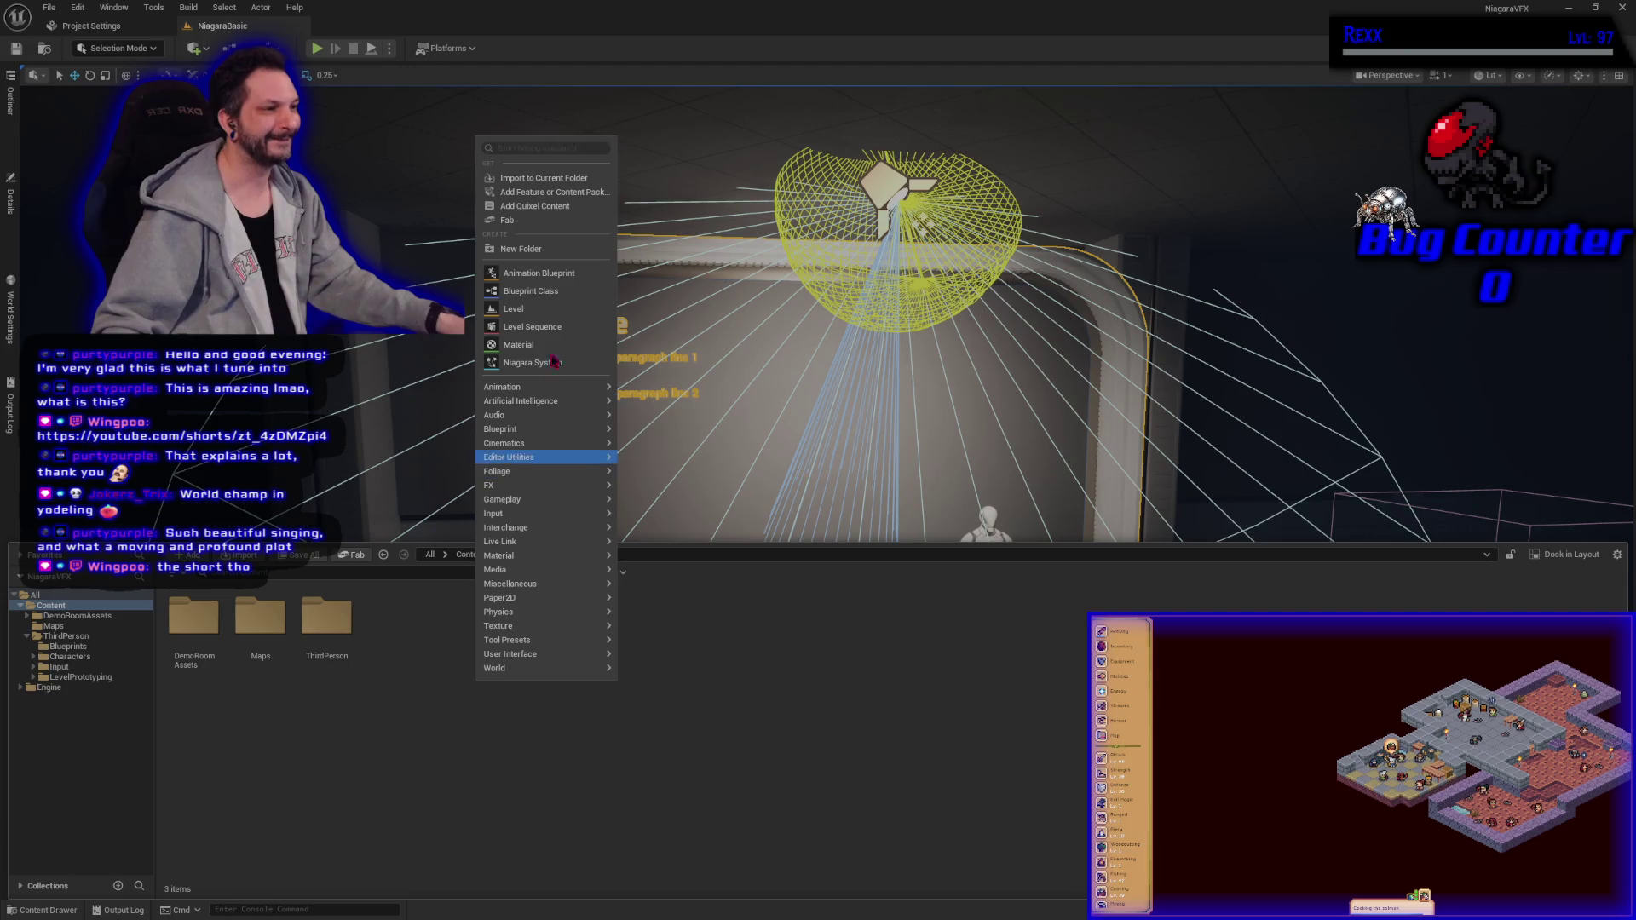
pyautogui.click(528, 248)
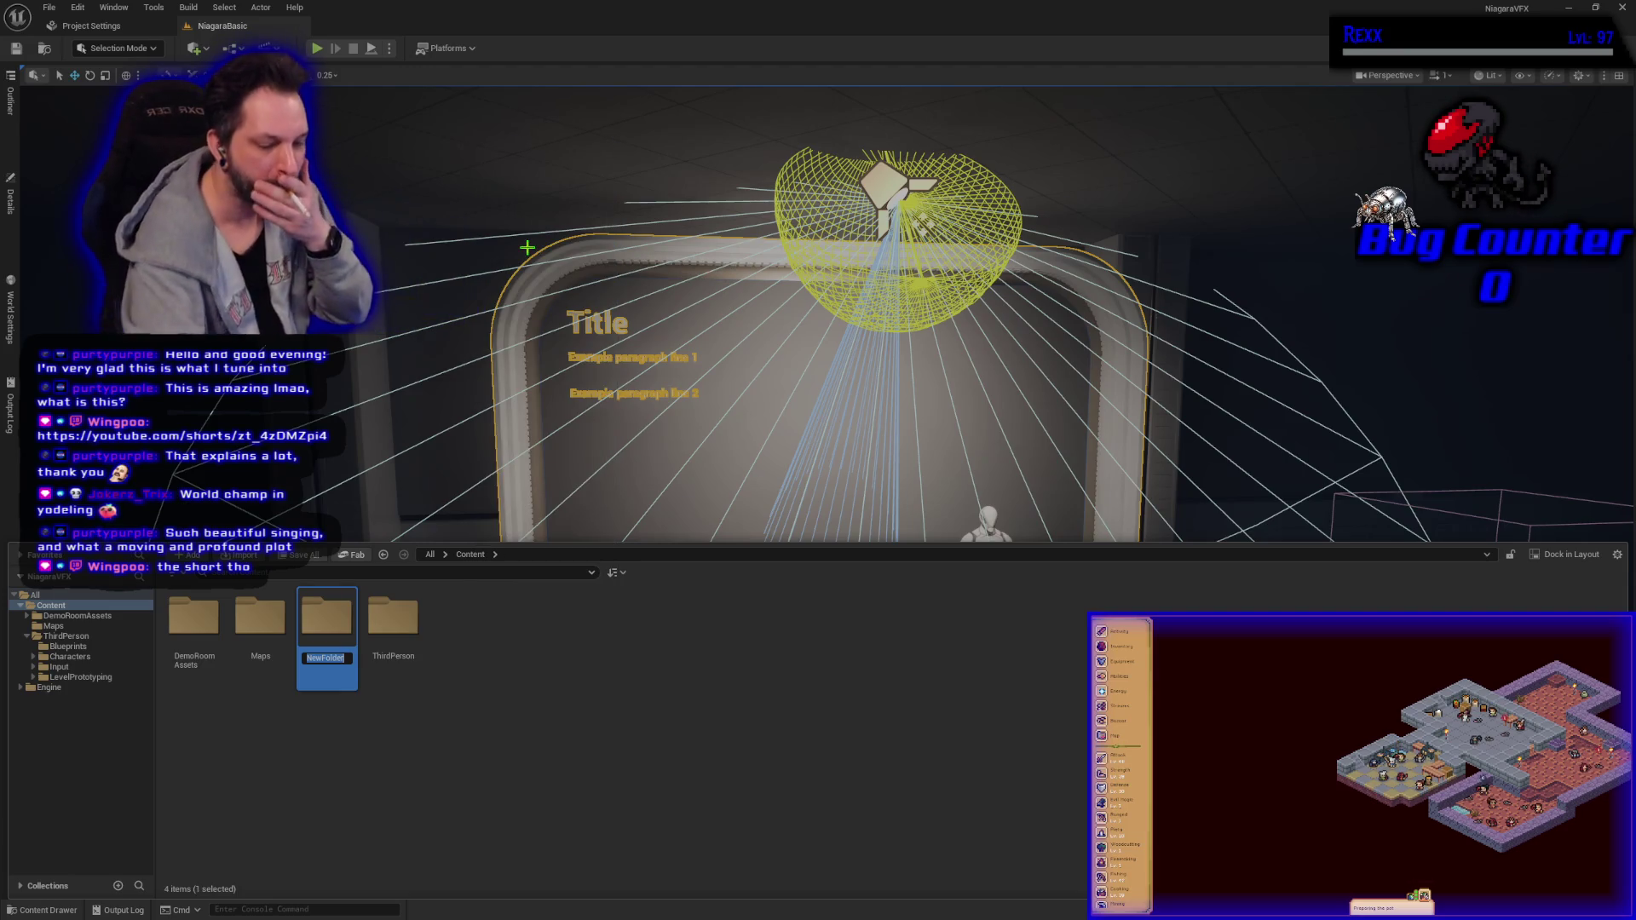
pyautogui.write('Niagara')
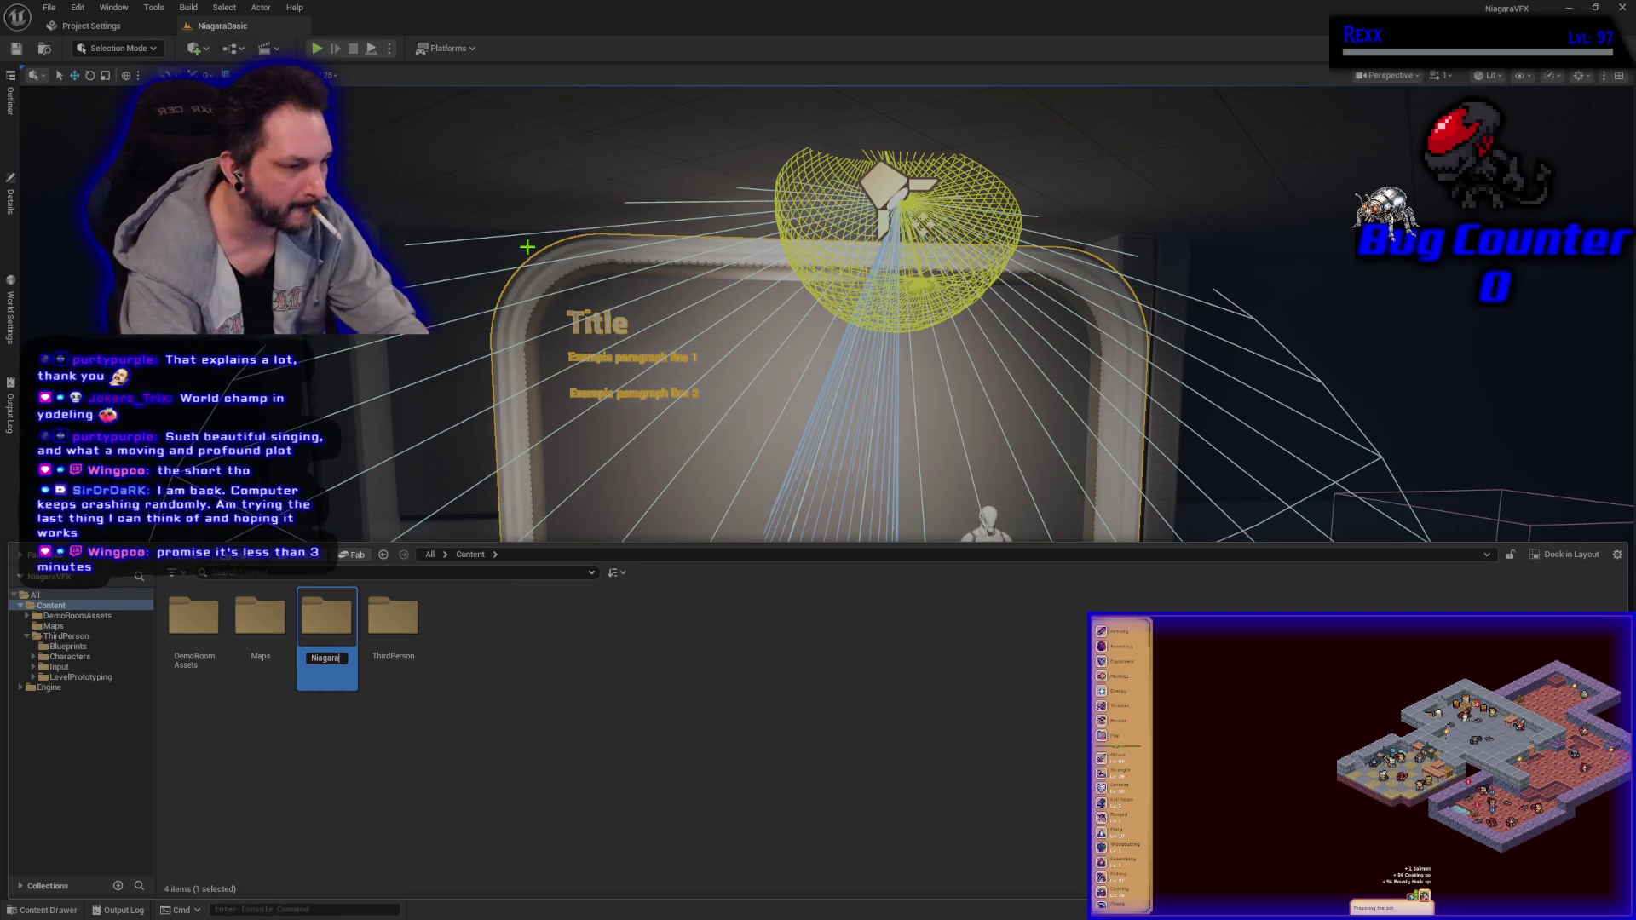
pyautogui.press('Return')
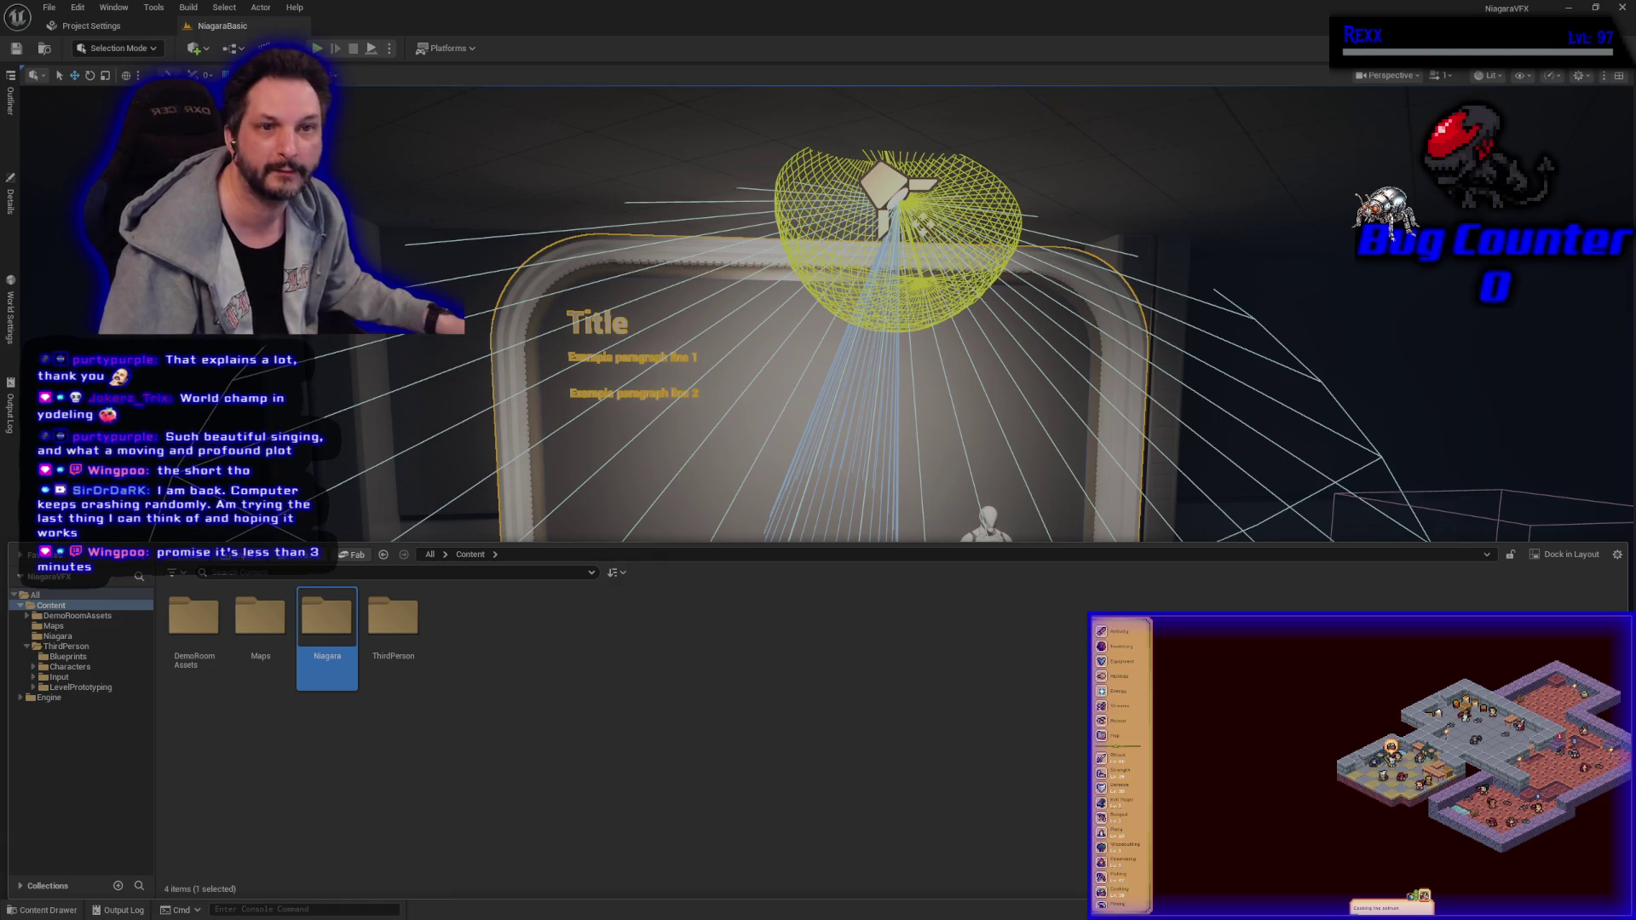
pyautogui.hotkey('alt', 'Tab')
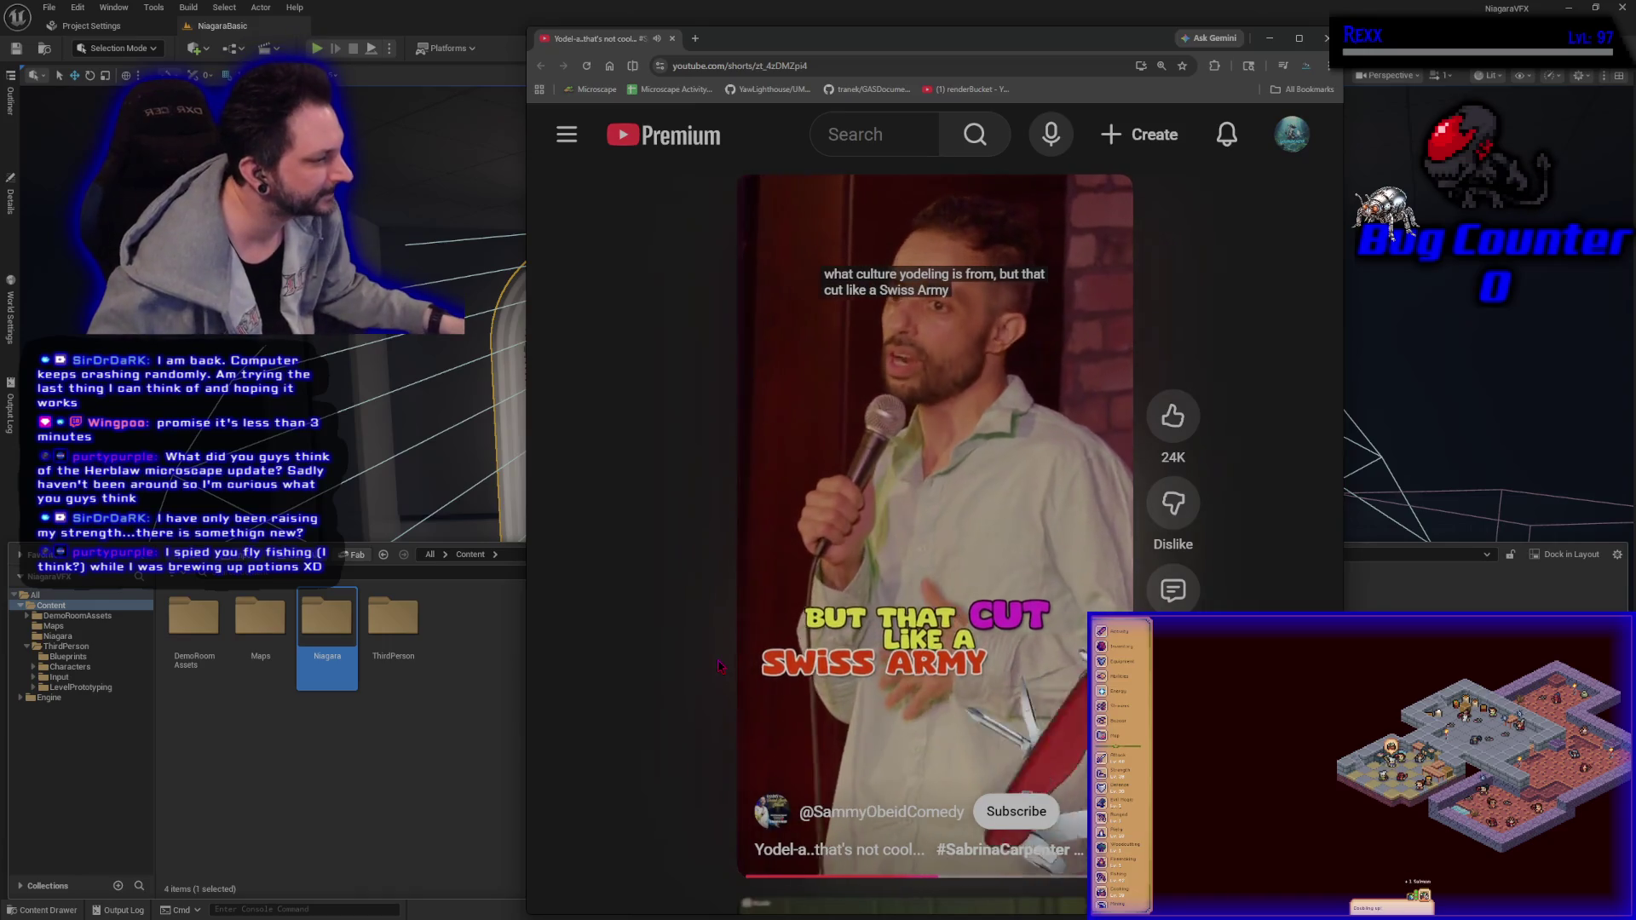
# Step: Like the YouTube Short and return to the Unreal Engine editor
pyautogui.moveTo(755, 688)
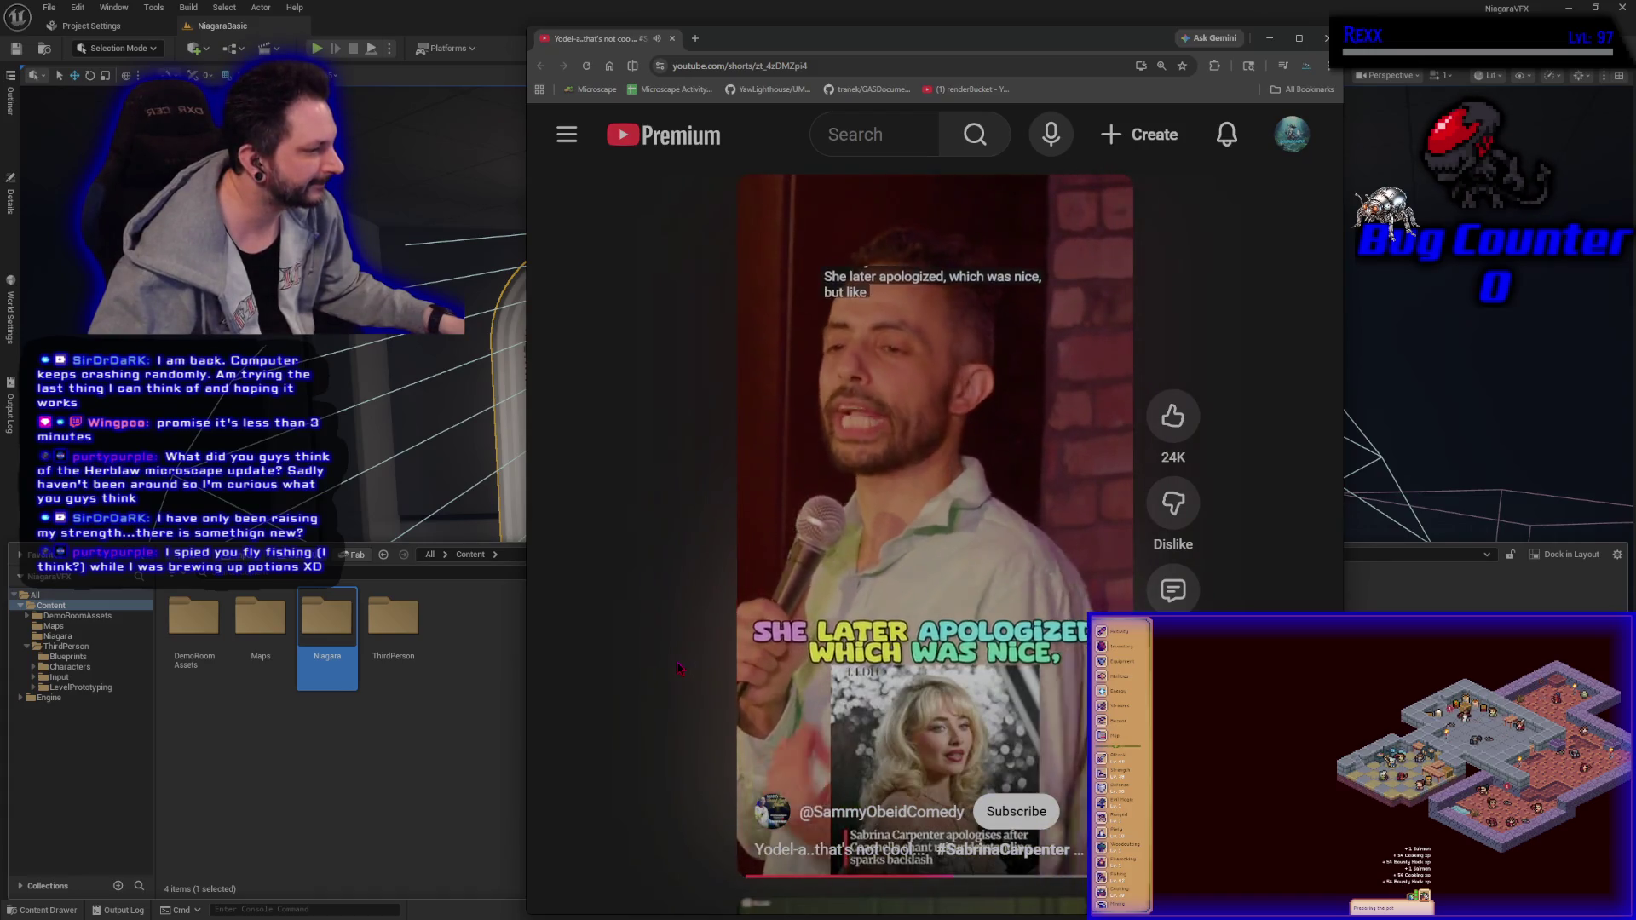
pyautogui.click(1191, 417)
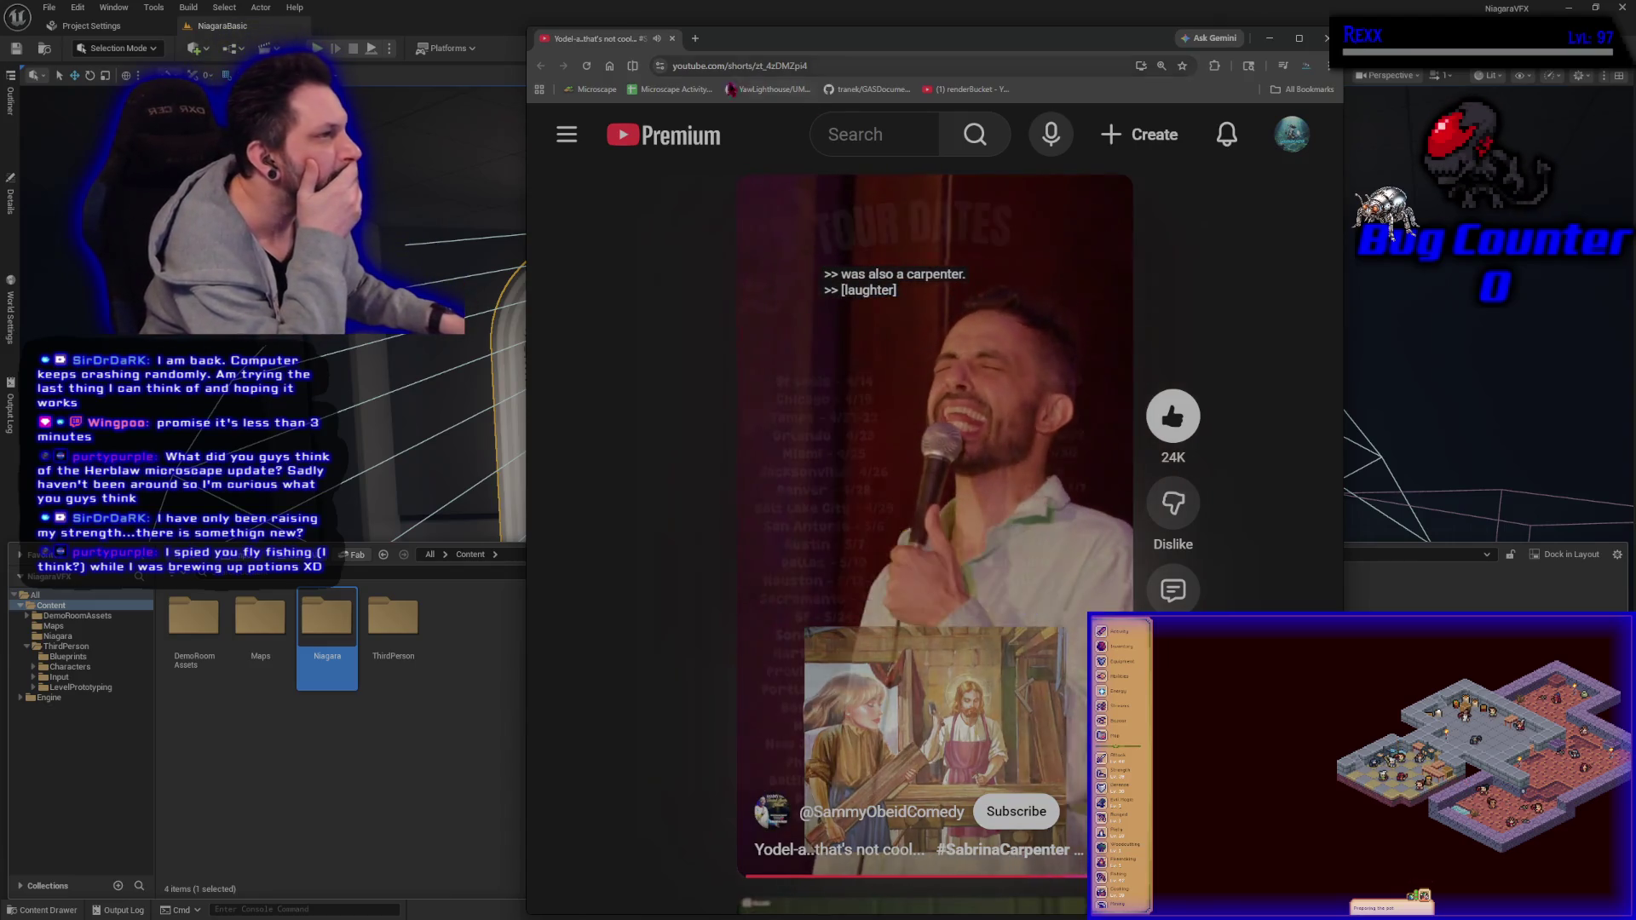
pyautogui.hotkey('alt', 'Tab')
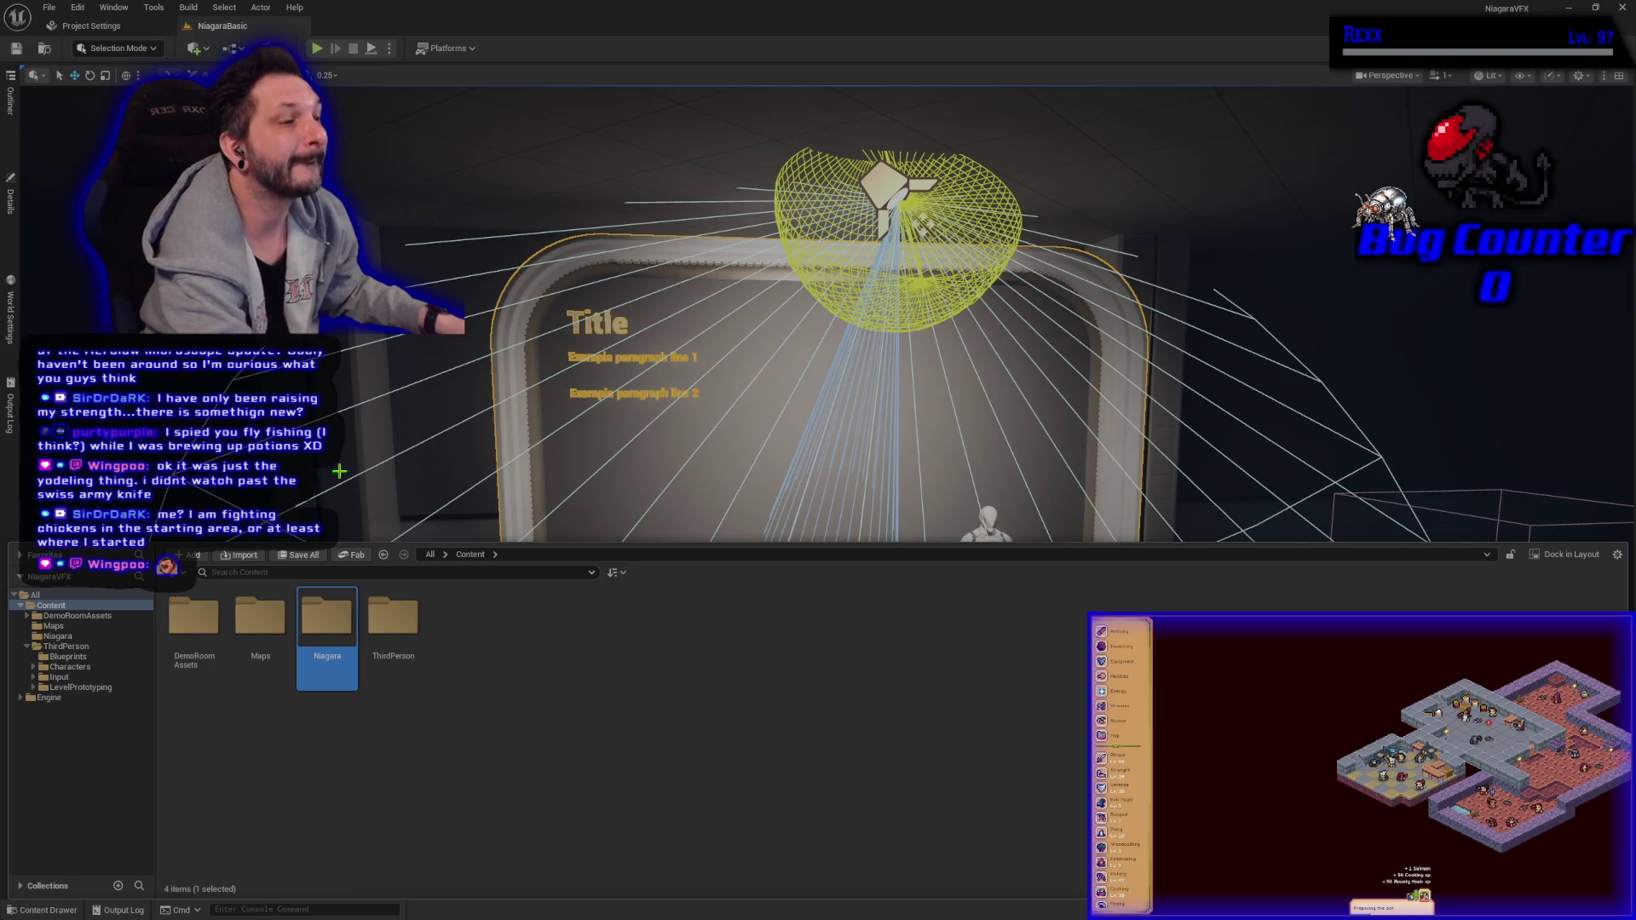
# Step: Inside the Niagara folder, create a folder named 'NiagaraBasic' and open it
pyautogui.doubleClick(319, 616)
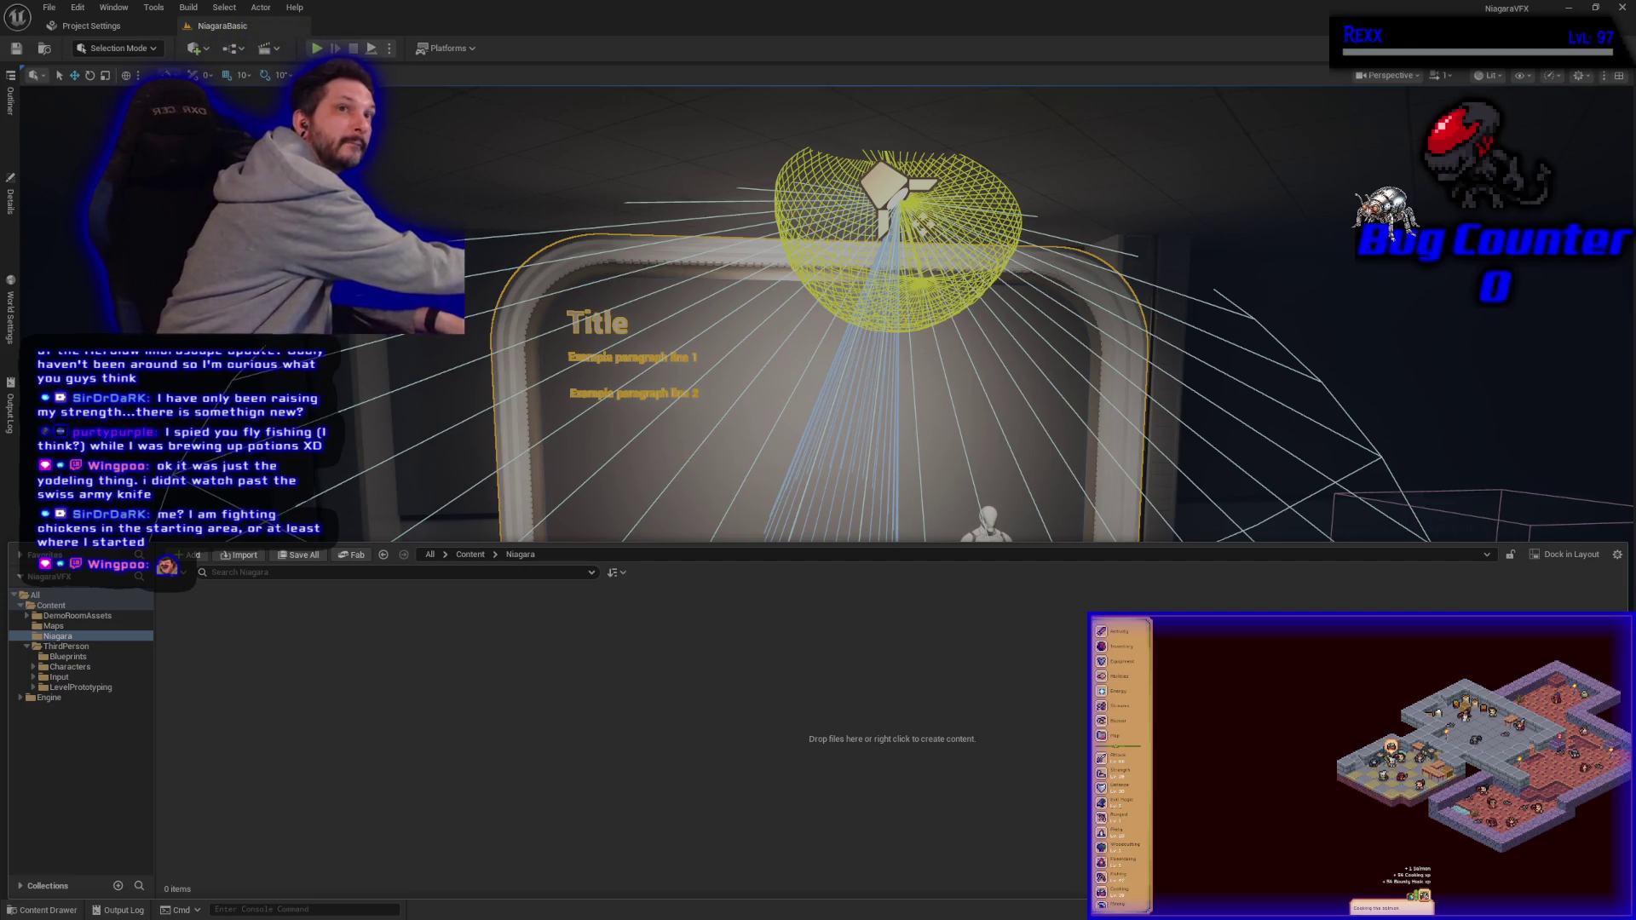
pyautogui.rightClick(352, 635)
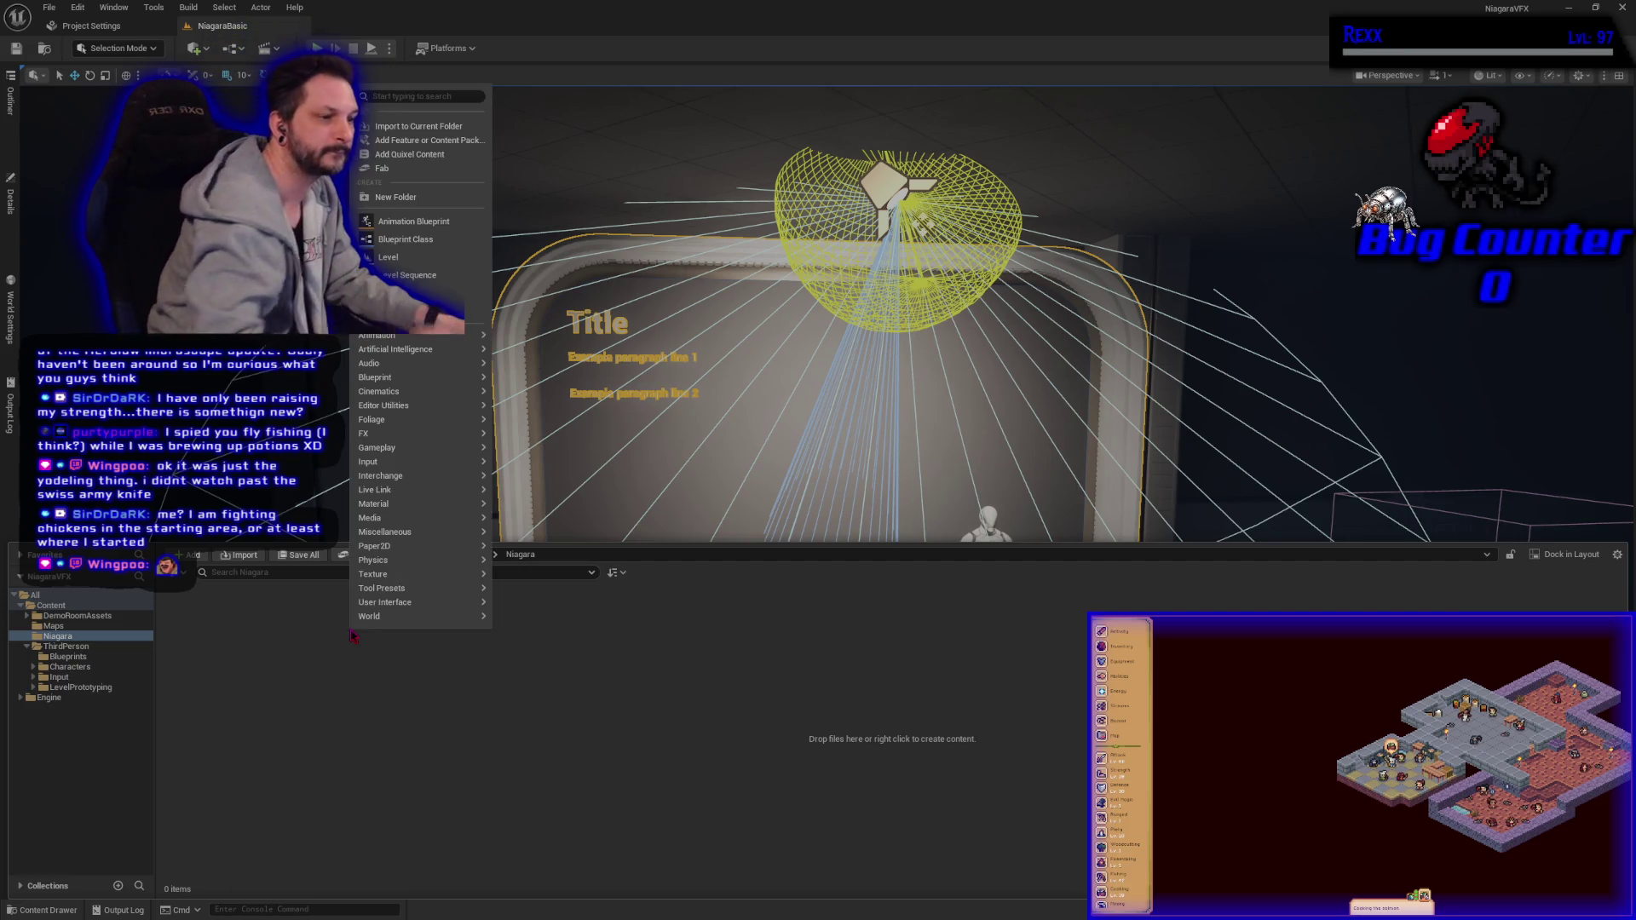
pyautogui.click(397, 197)
pyautogui.write('Niagara')
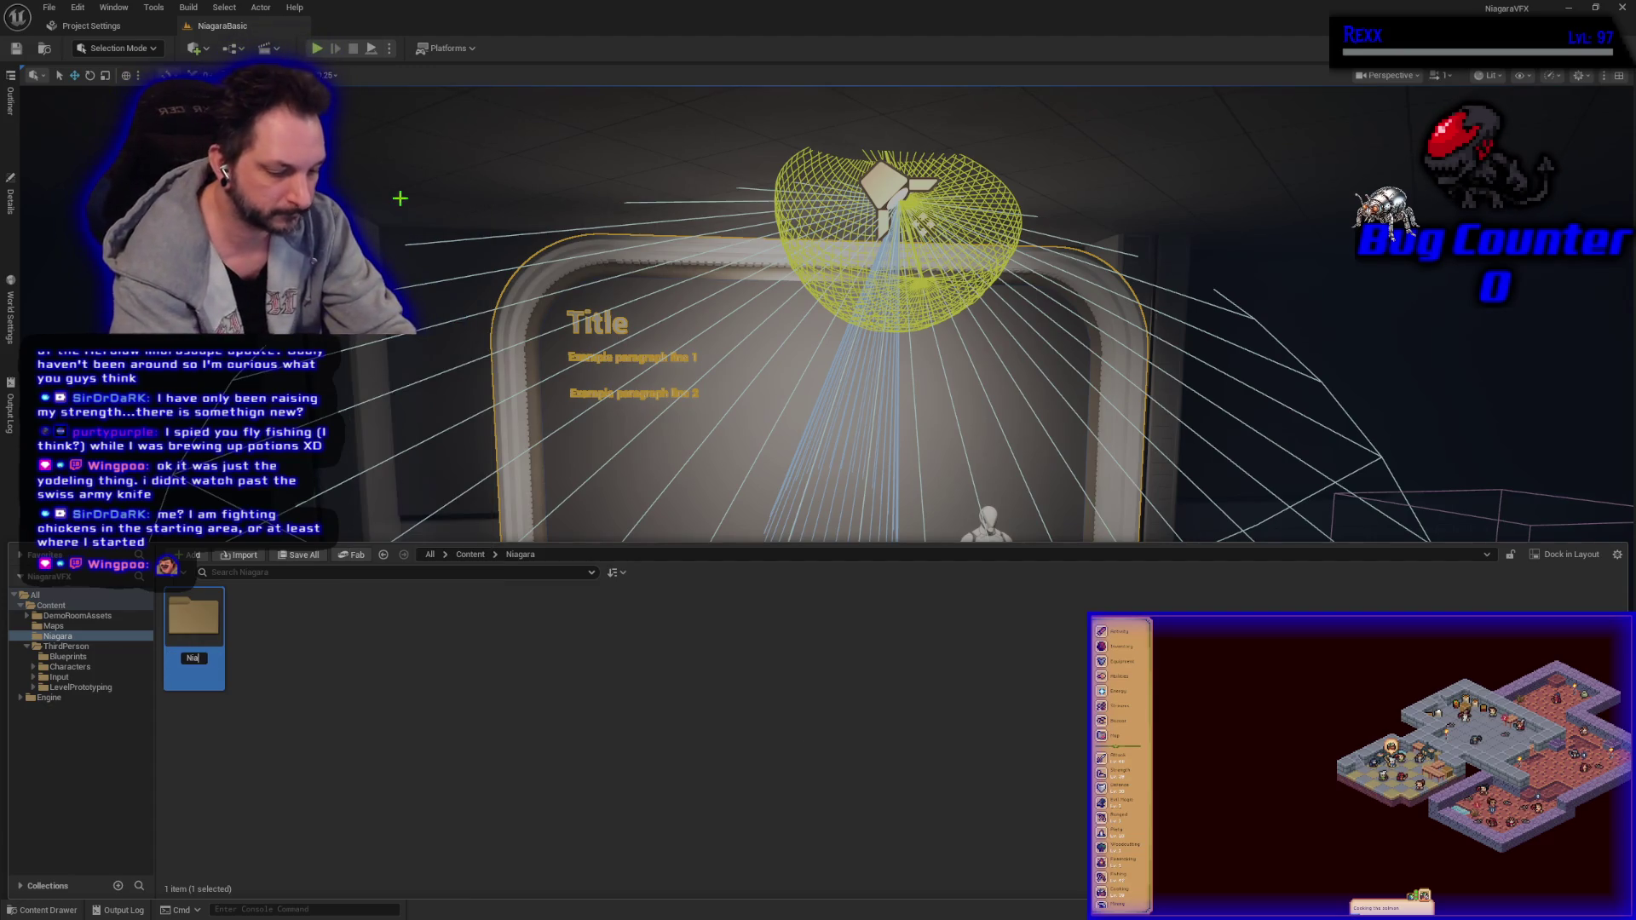
pyautogui.write('Basic')
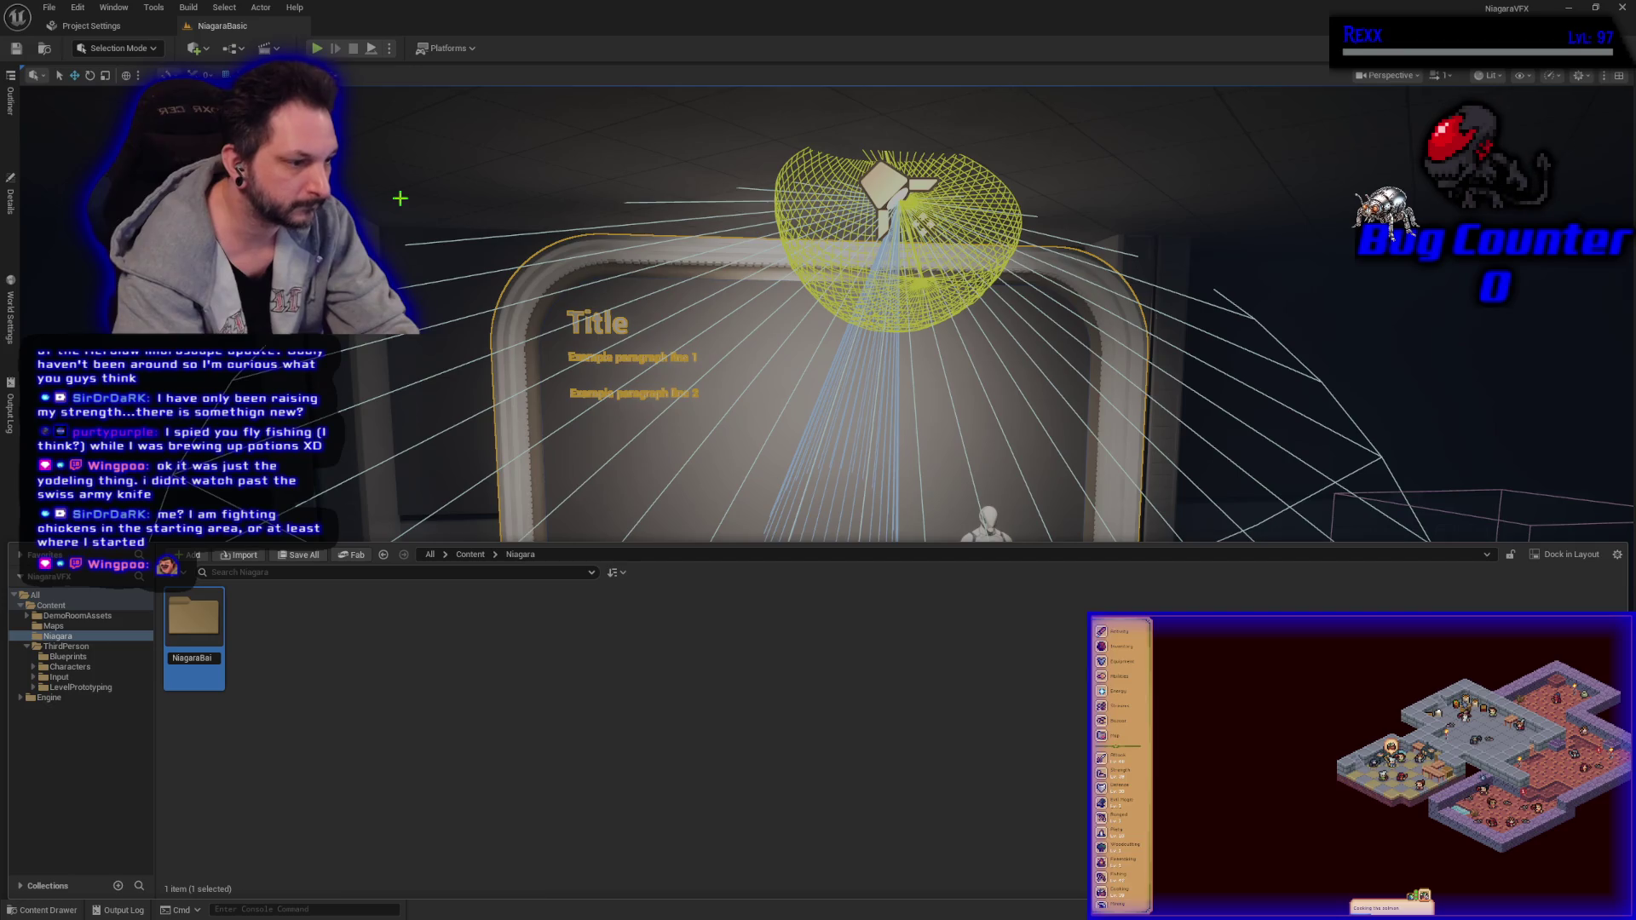
pyautogui.press('Return')
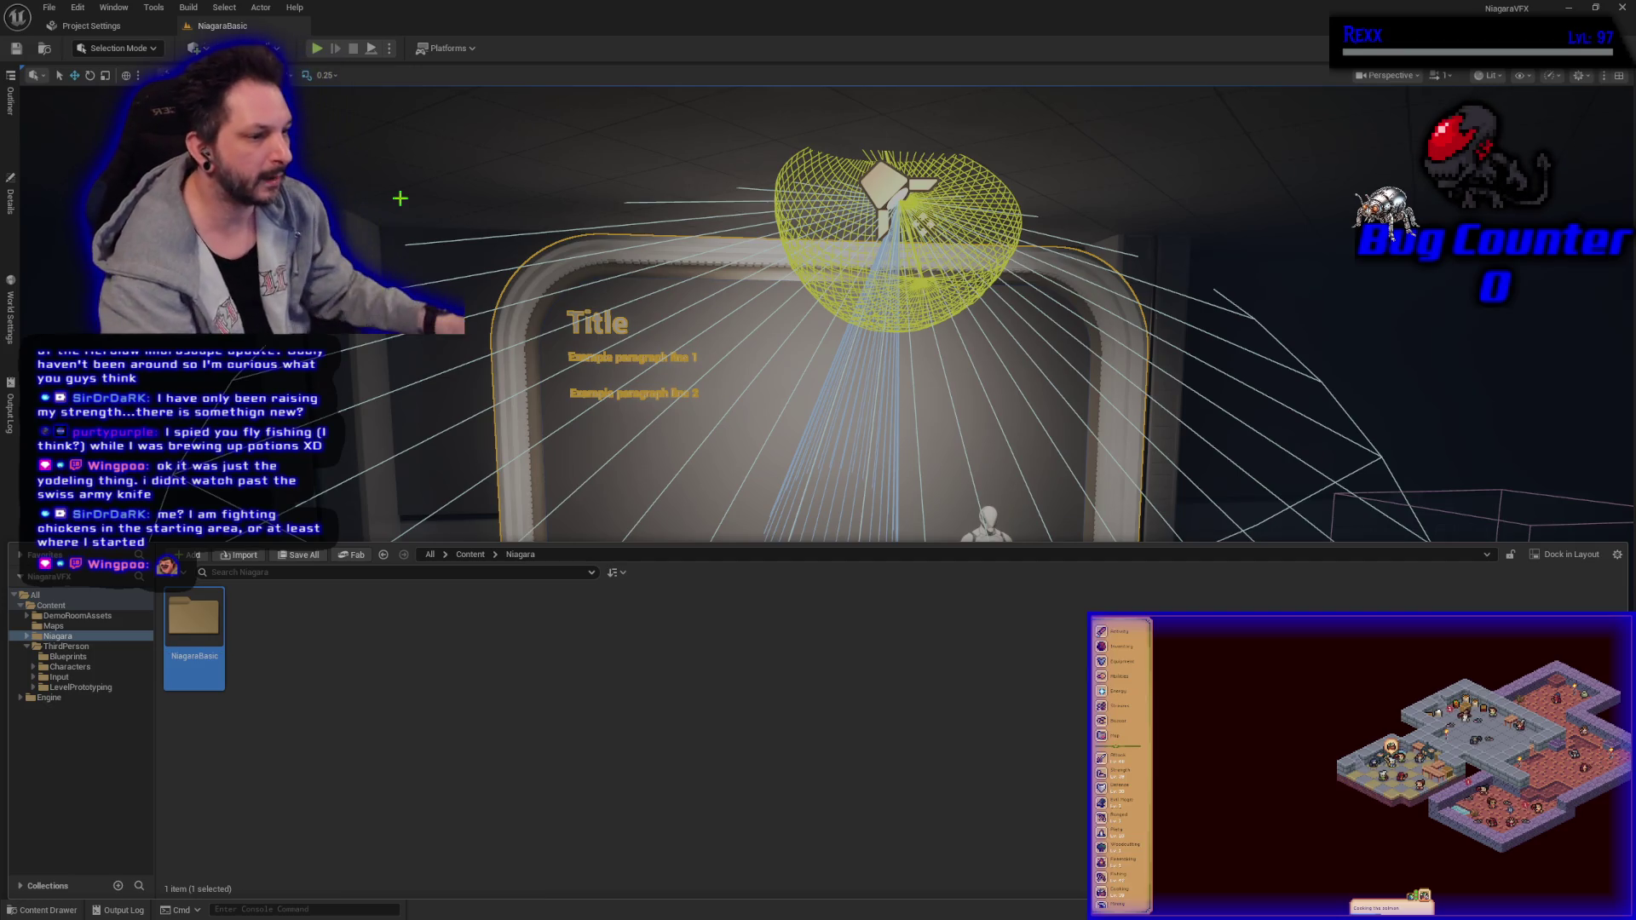
pyautogui.doubleClick(211, 667)
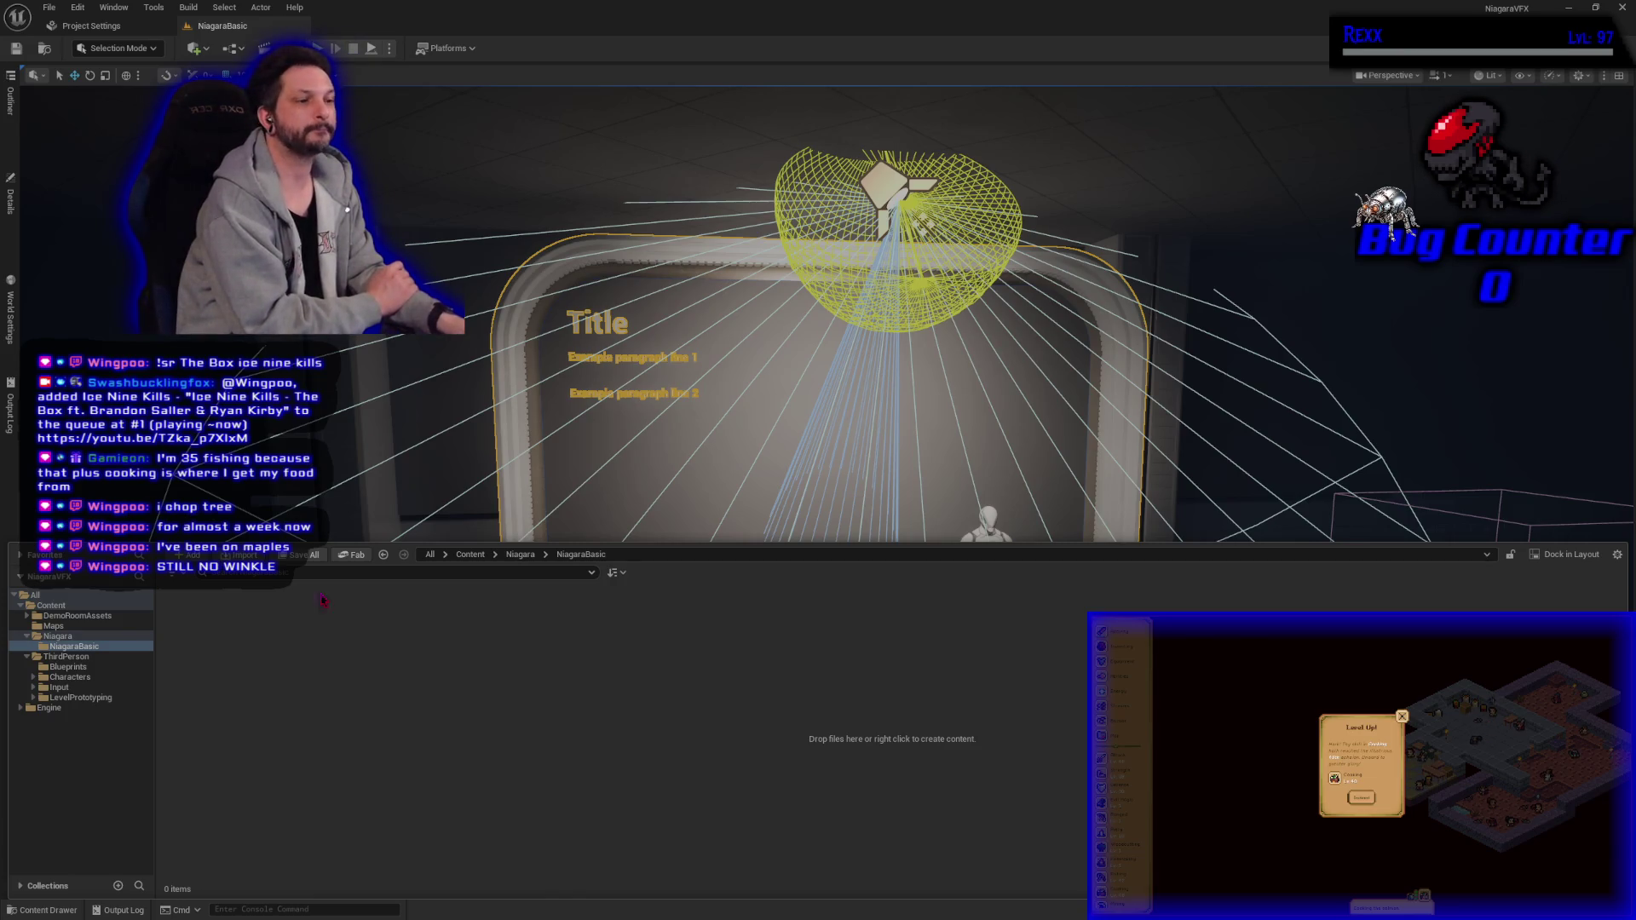
# Step: Bring up the content creation menu in the empty NiagaraBasic folder
pyautogui.rightClick(315, 731)
# Step: Create a new folder in NiagaraBasic named '01-FirstEmitter'
pyautogui.click(350, 379)
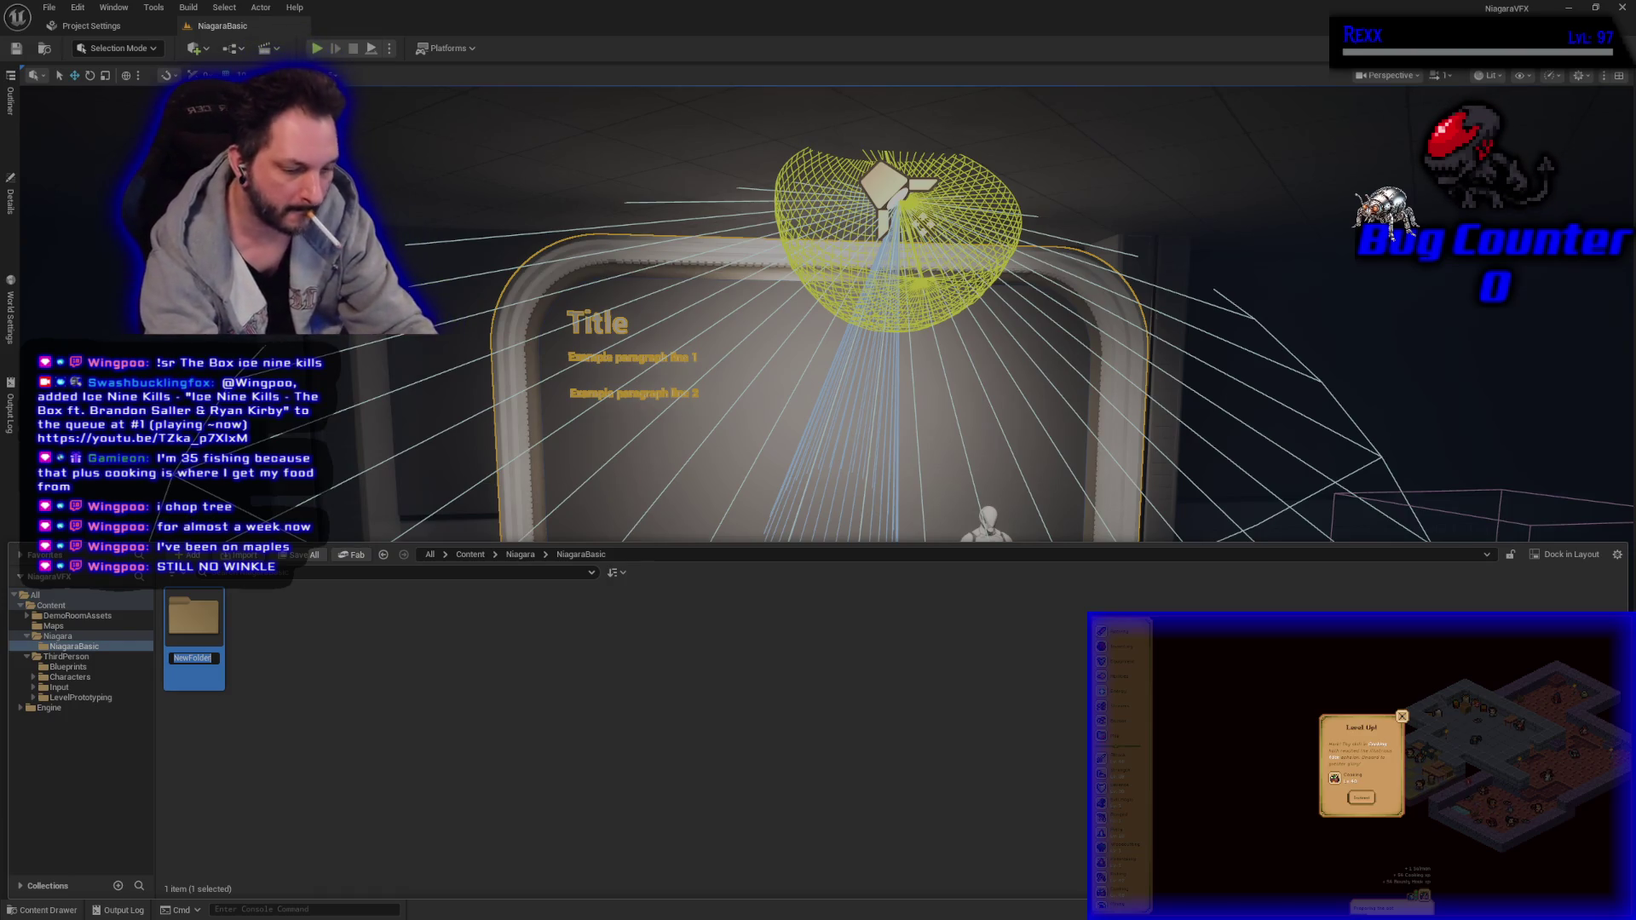
pyautogui.write('01-Fir')
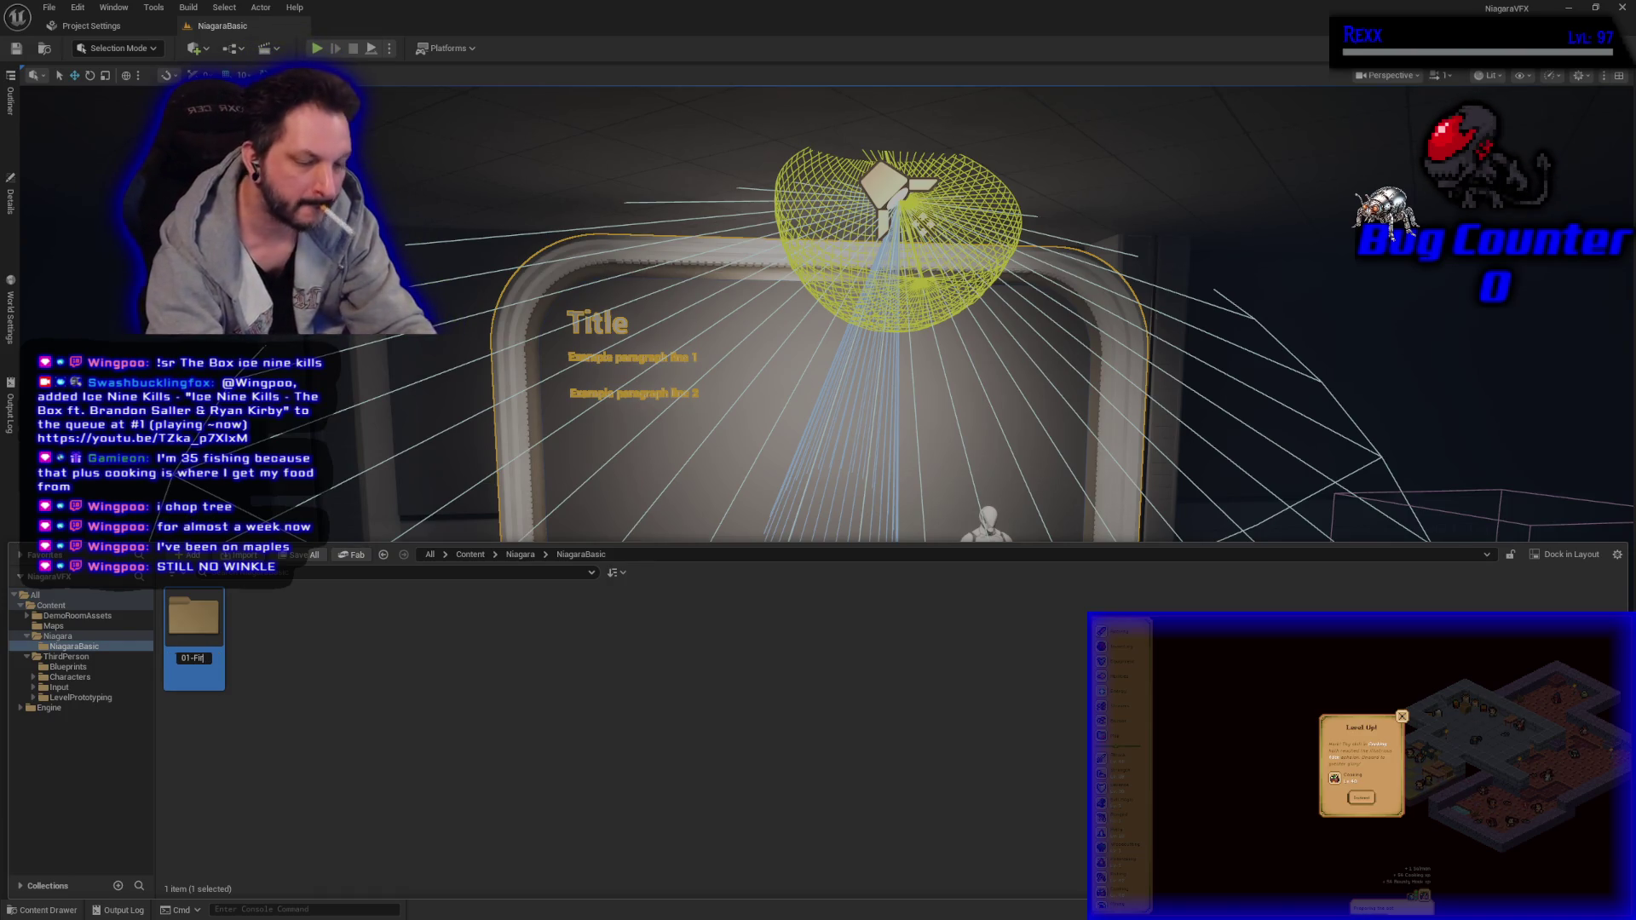
pyautogui.write('mitter')
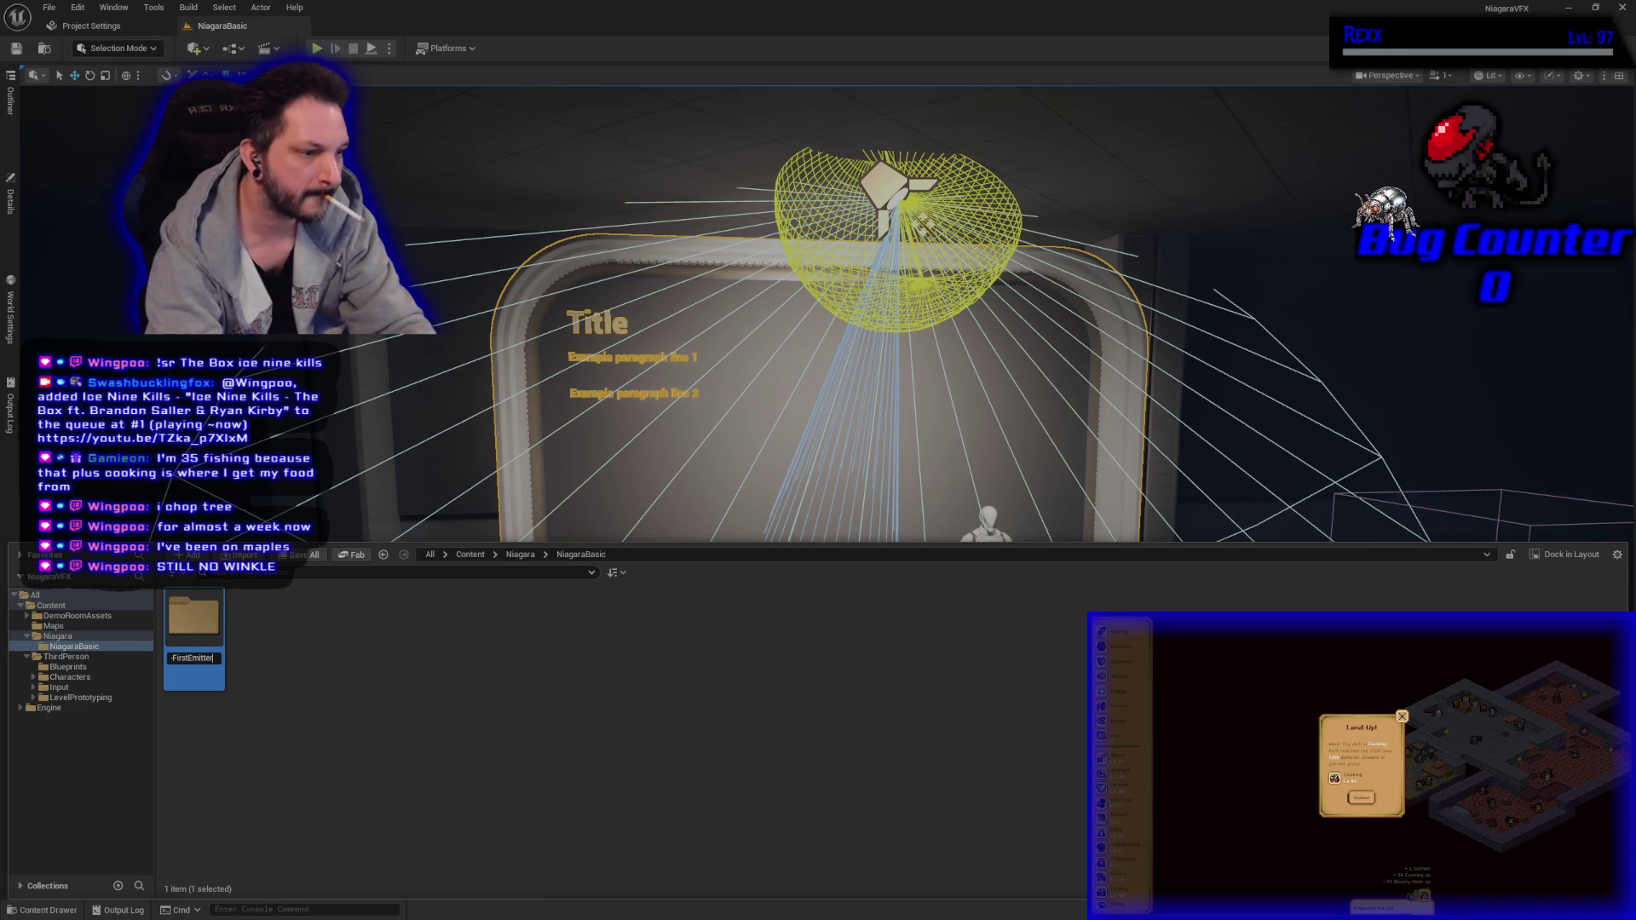
pyautogui.press('Return')
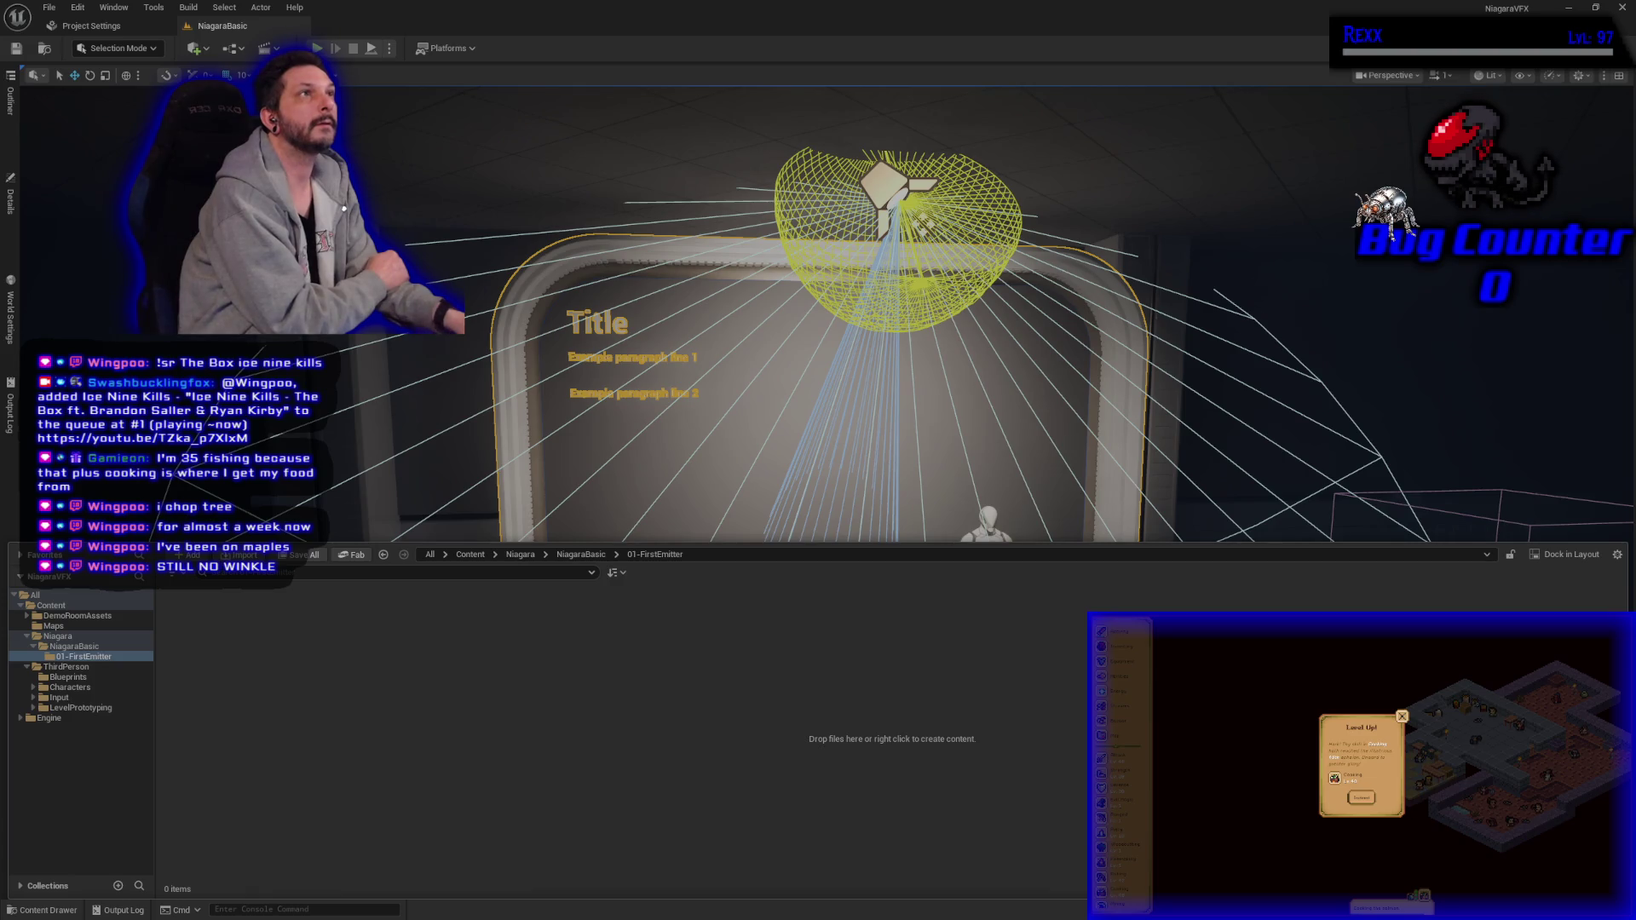
# Step: Start a new Niagara Emitter asset and reposition its template picker dialog
pyautogui.rightClick(442, 629)
pyautogui.moveTo(511, 426)
pyautogui.click(638, 437)
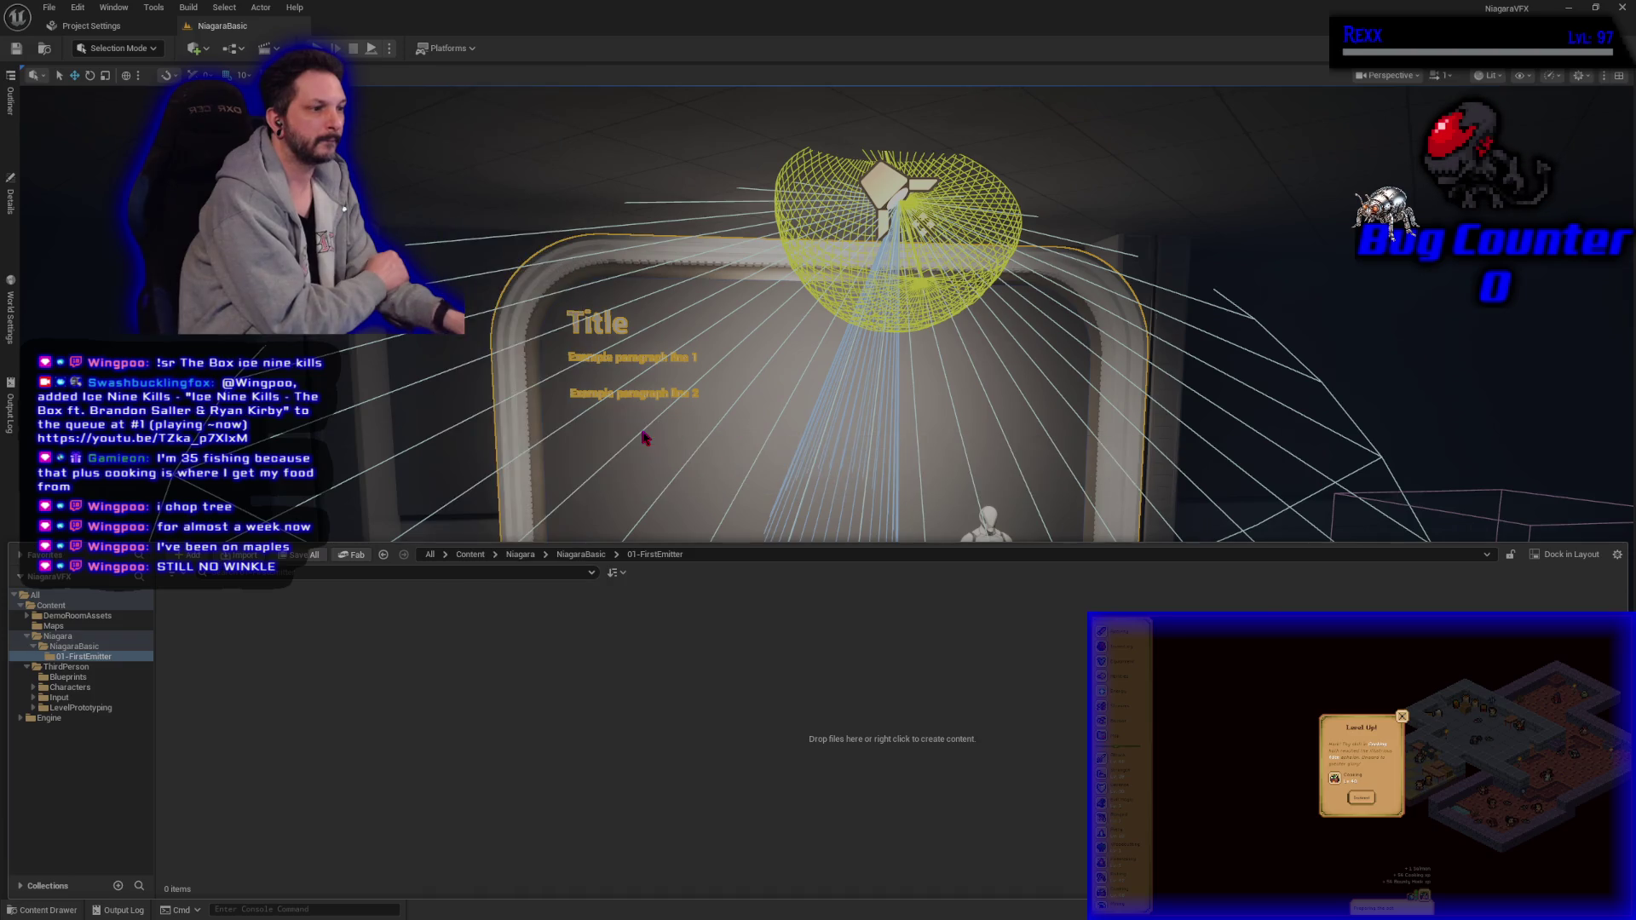
pyautogui.moveTo(700, 227); pyautogui.dragTo(777, 329)
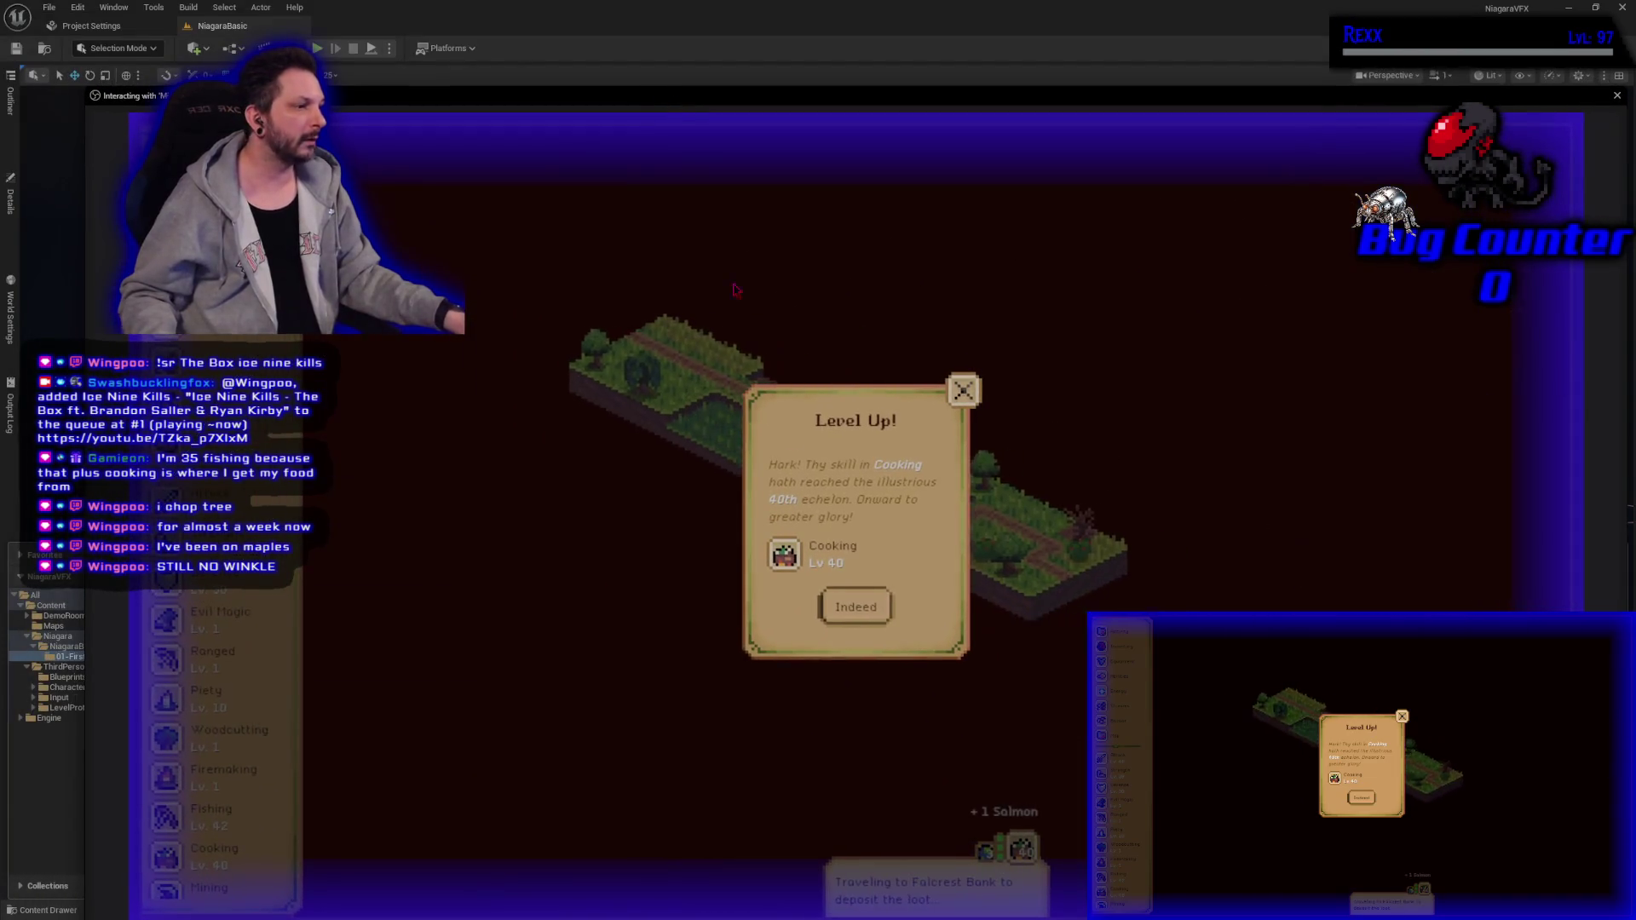
# Step: Dismiss the Cooking level-up notice and check the raw salmon details in Cooking's loot
pyautogui.click(881, 615)
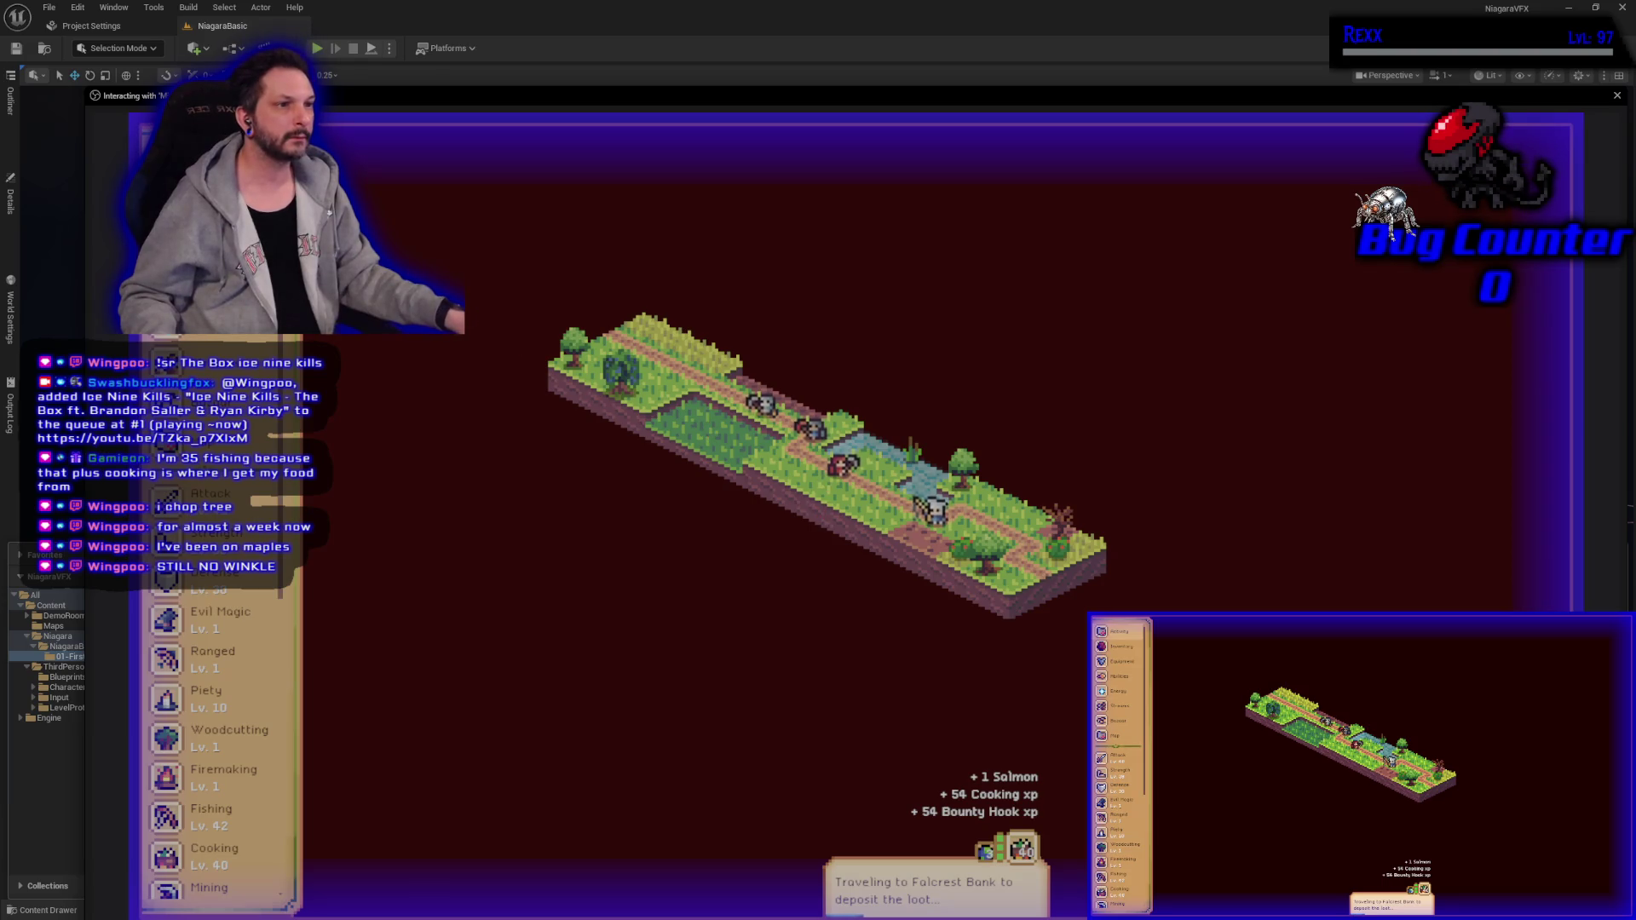
pyautogui.click(824, 479)
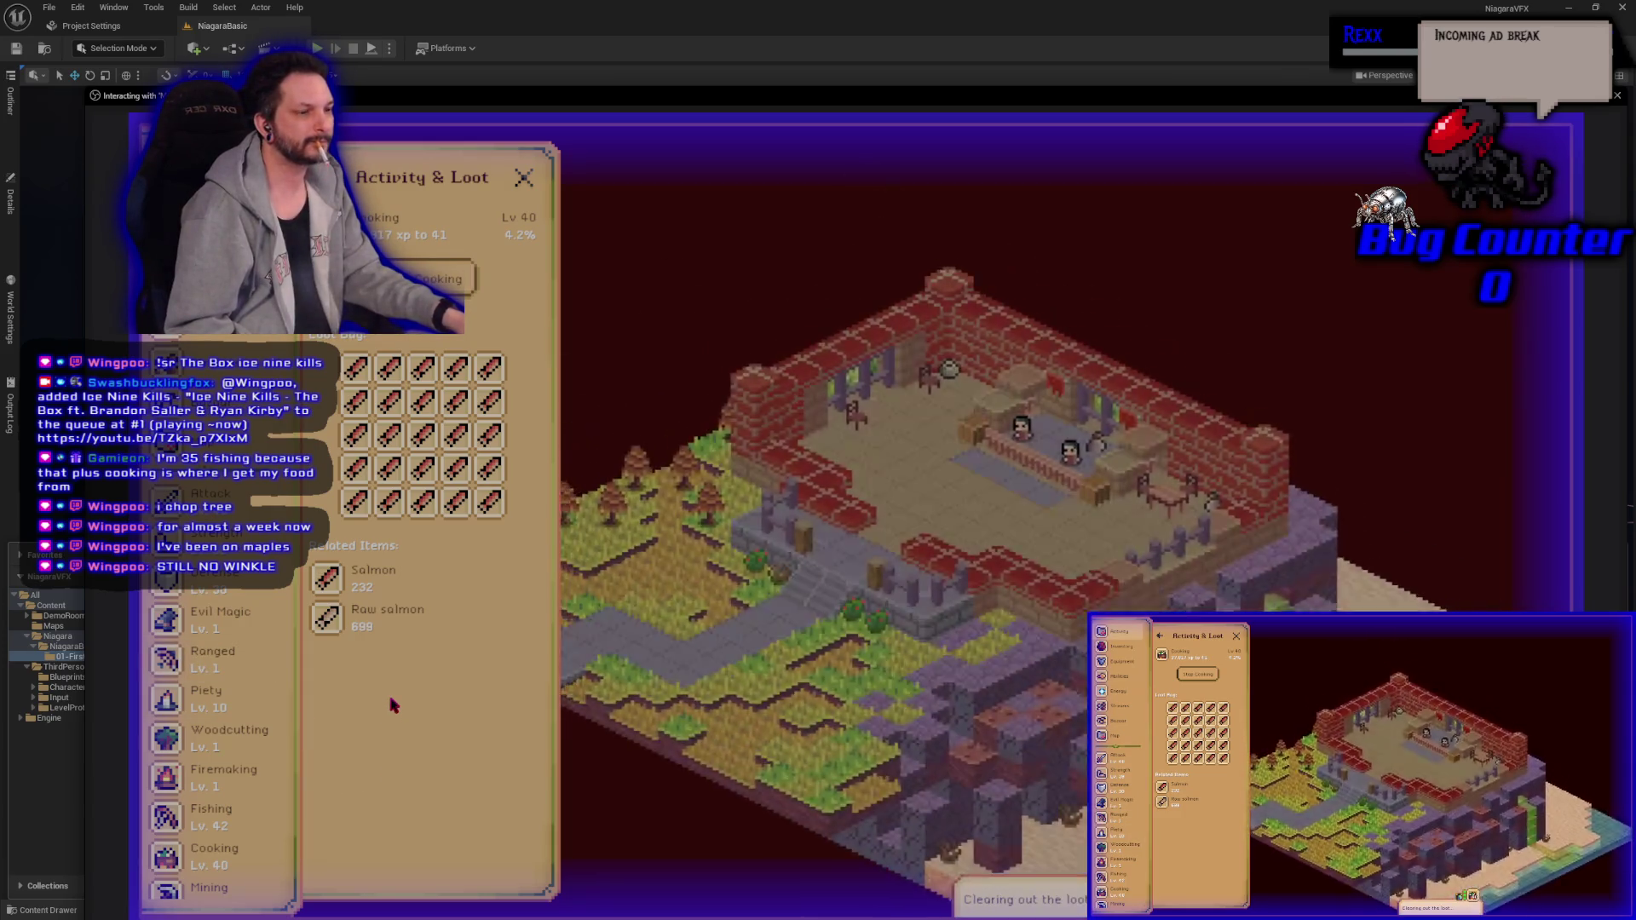
pyautogui.click(383, 617)
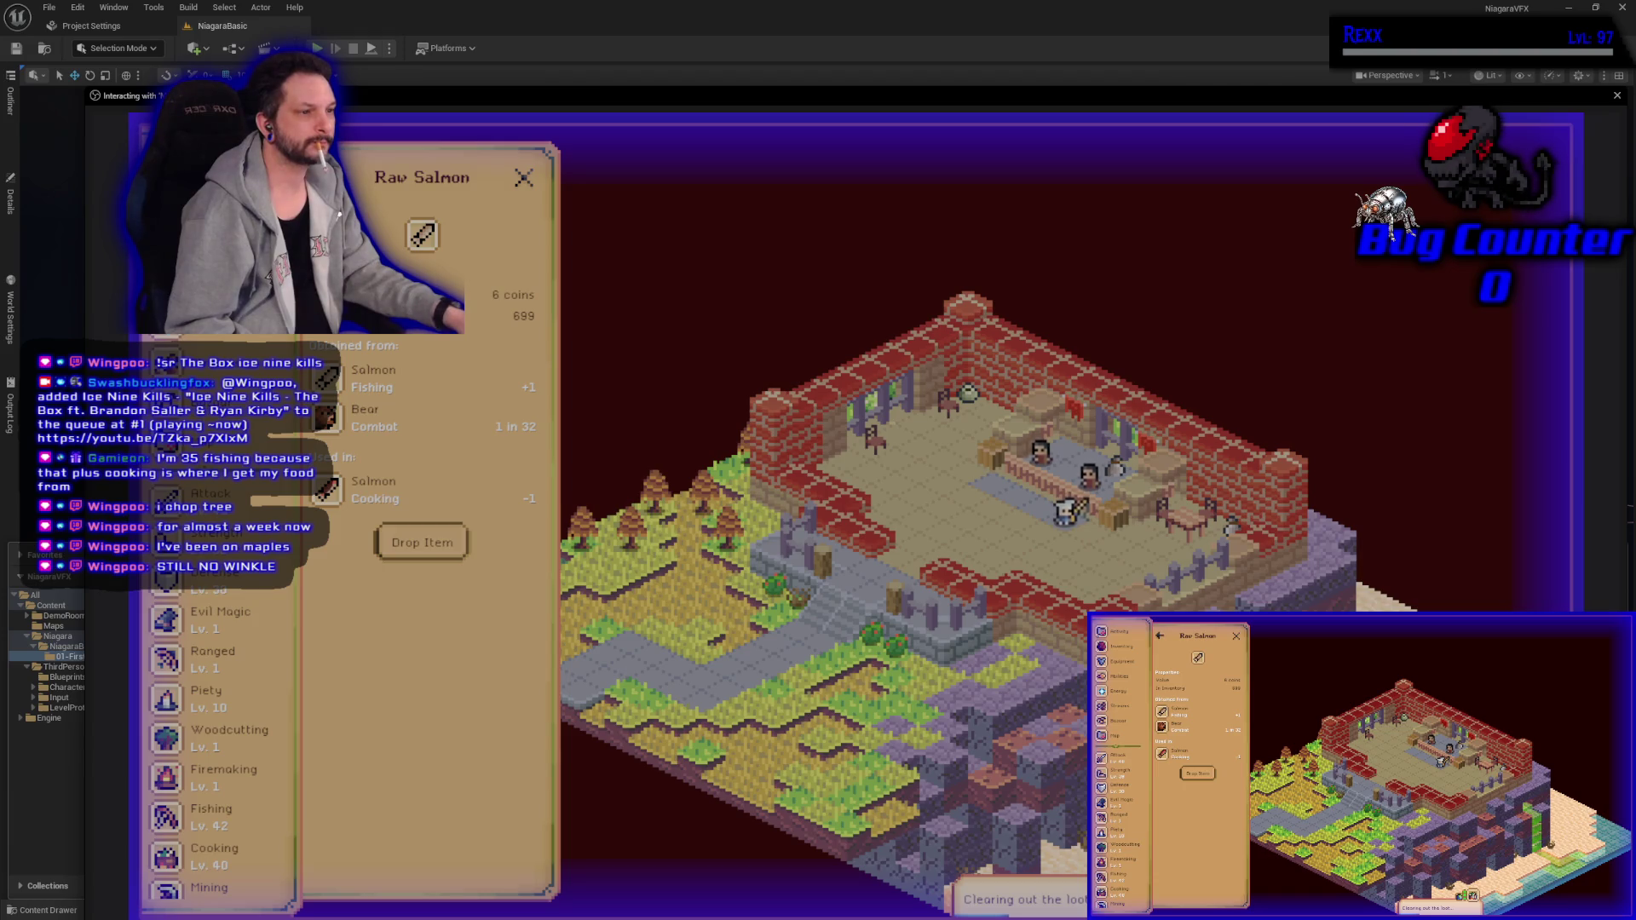
pyautogui.press('Escape')
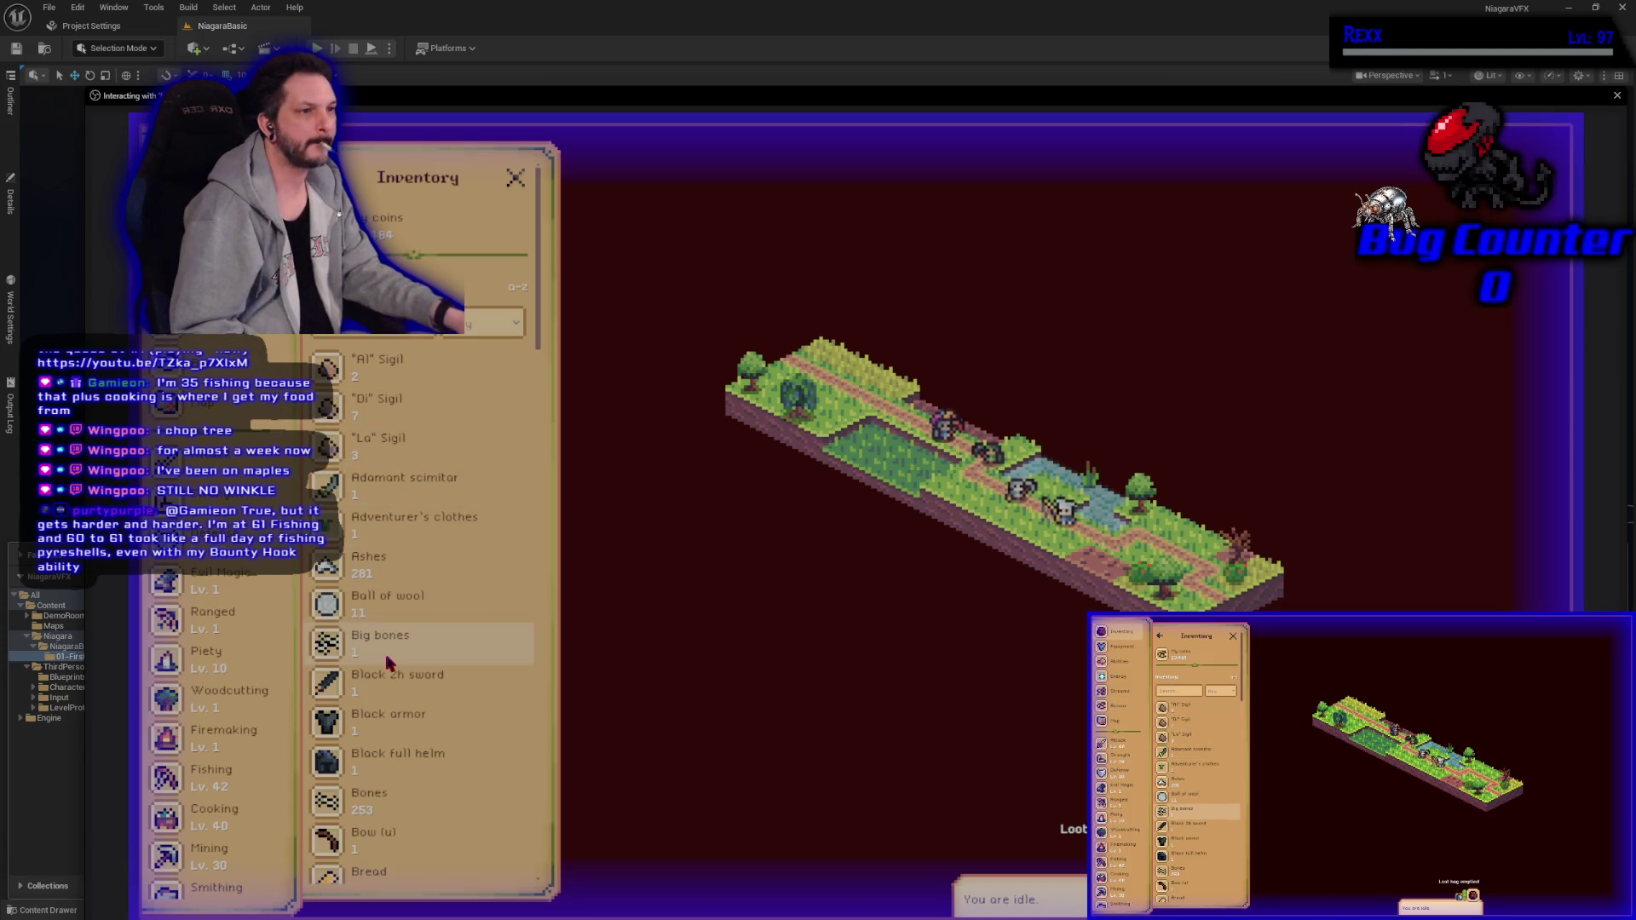
# Step: Post a Bazaar sell offer for 699 raw salmon at 12 per unit and review it
pyautogui.click(247, 375)
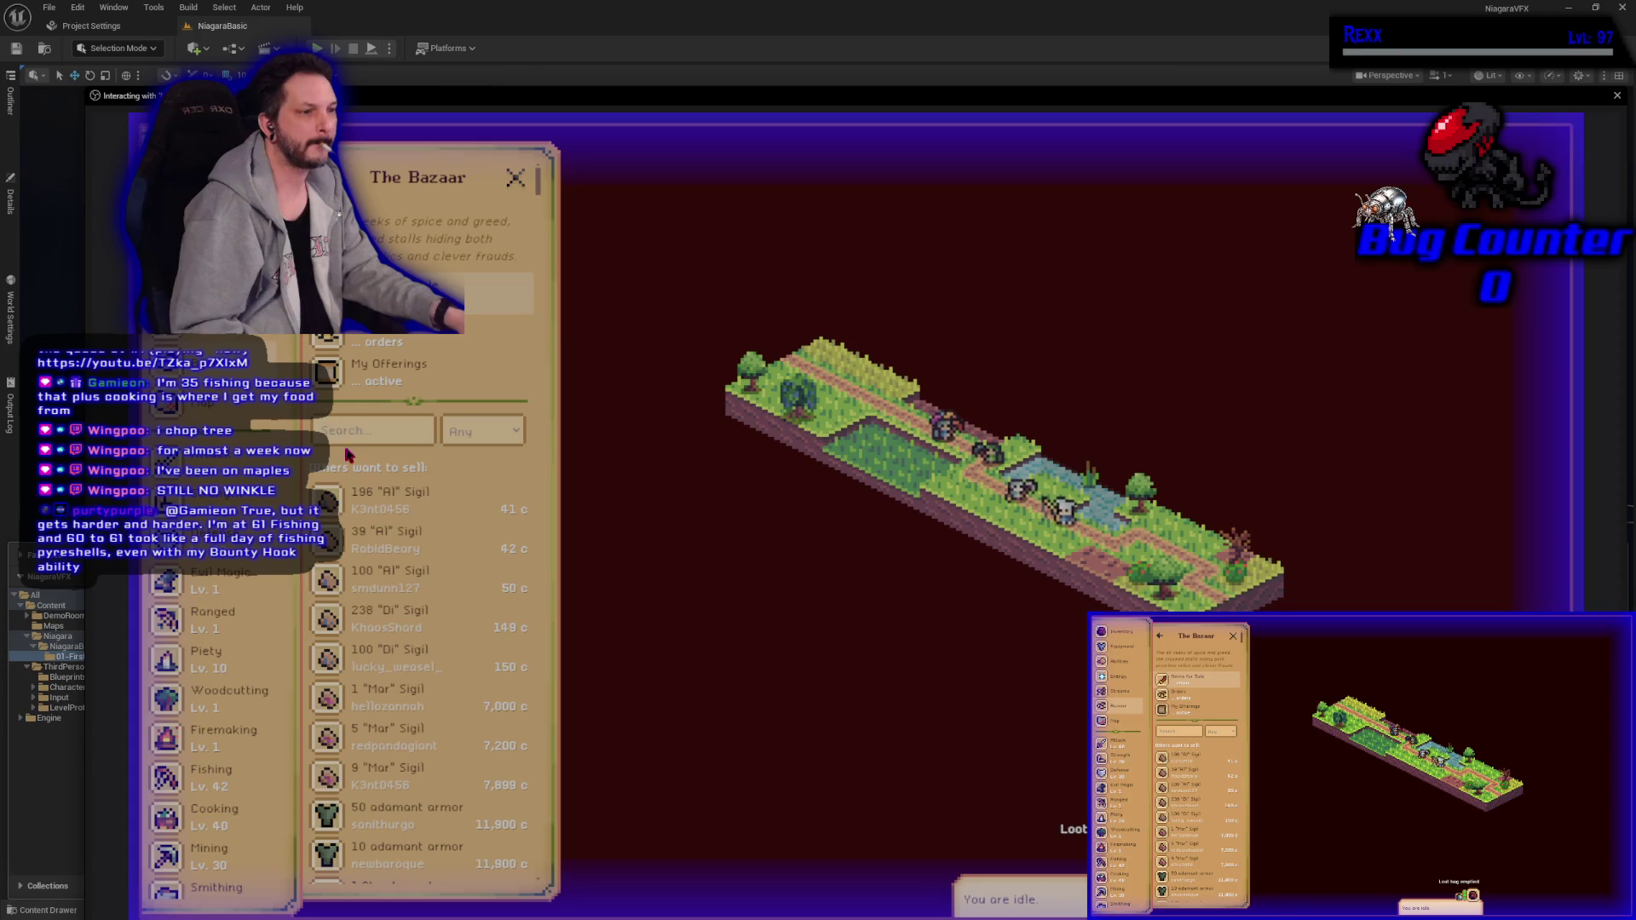
pyautogui.write('salmon')
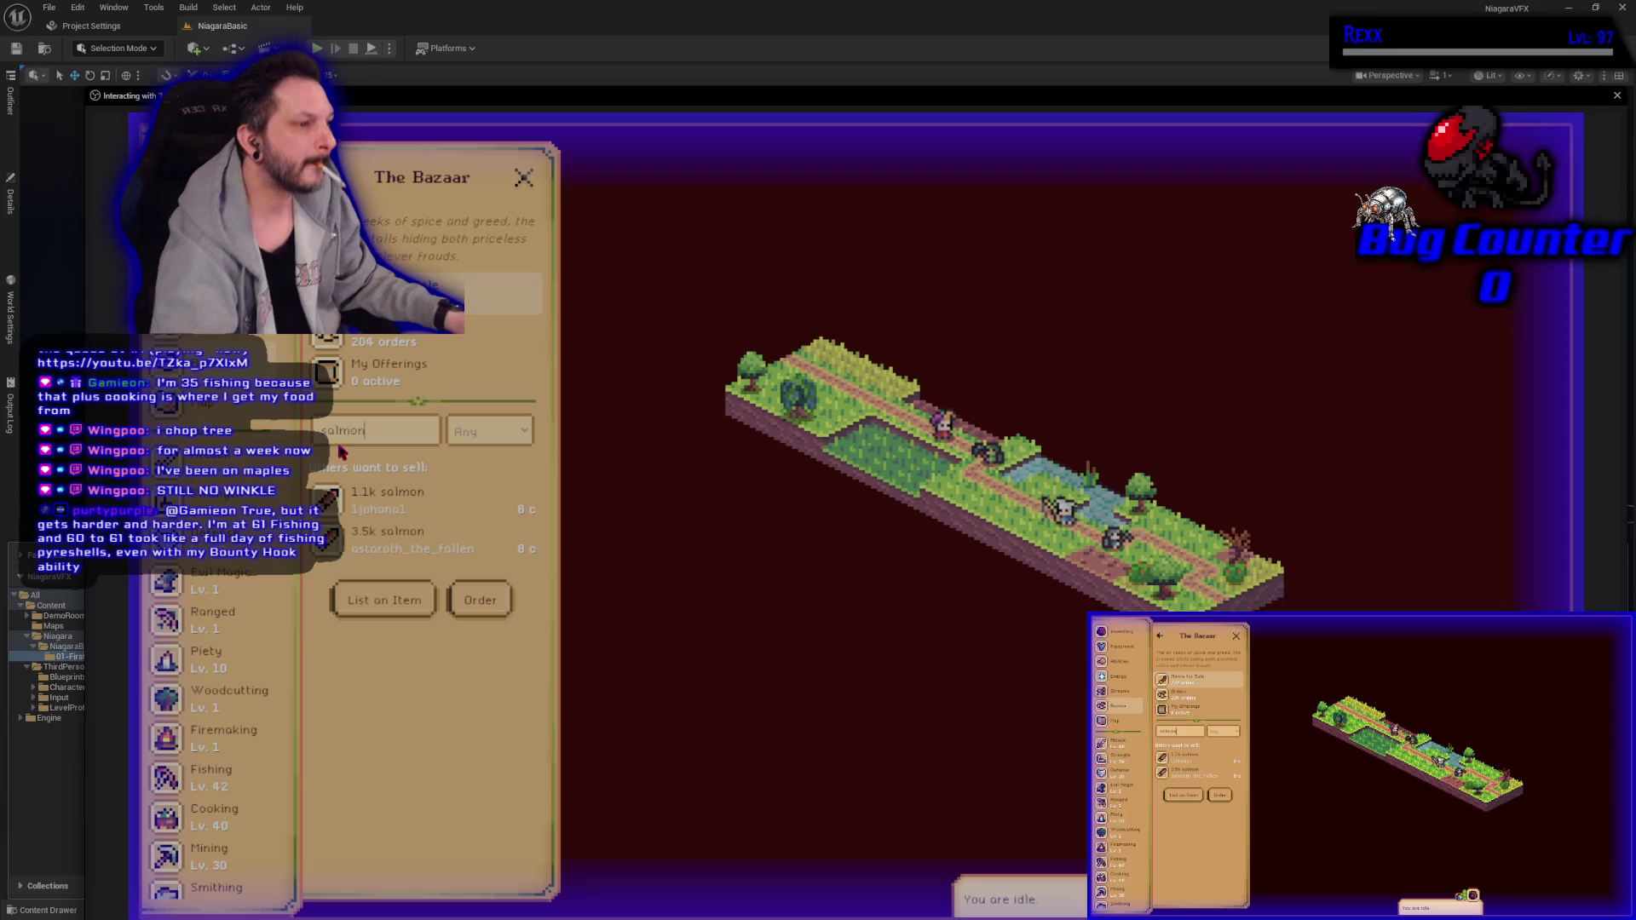
pyautogui.click(424, 601)
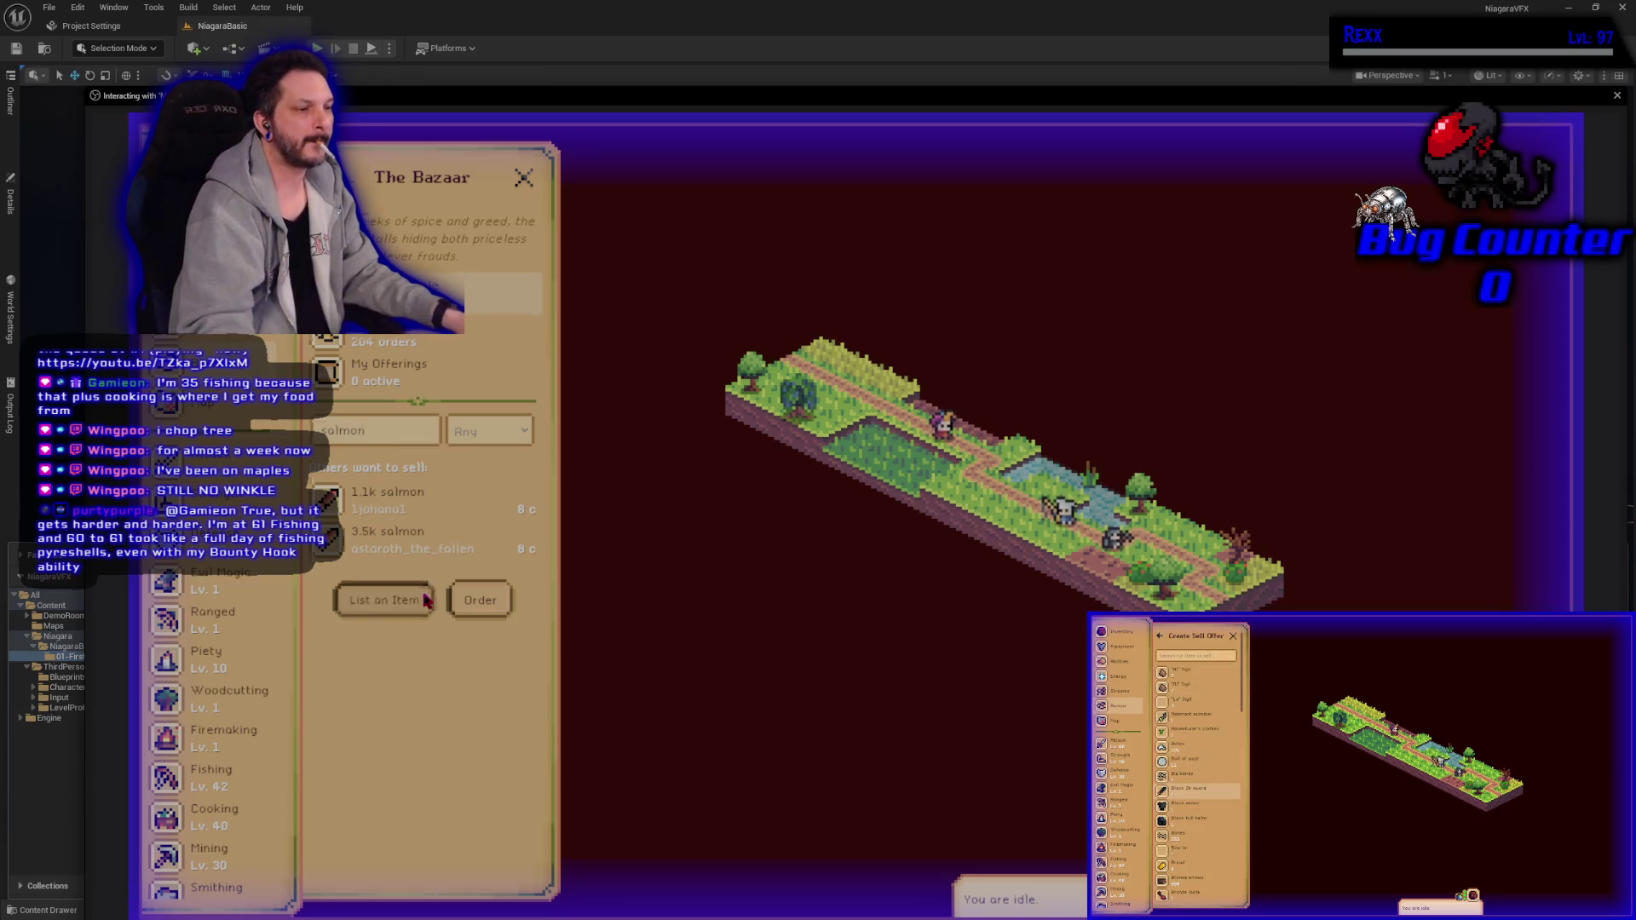
pyautogui.scroll(-3, 420, 574)
pyautogui.scroll(-5, 419, 568)
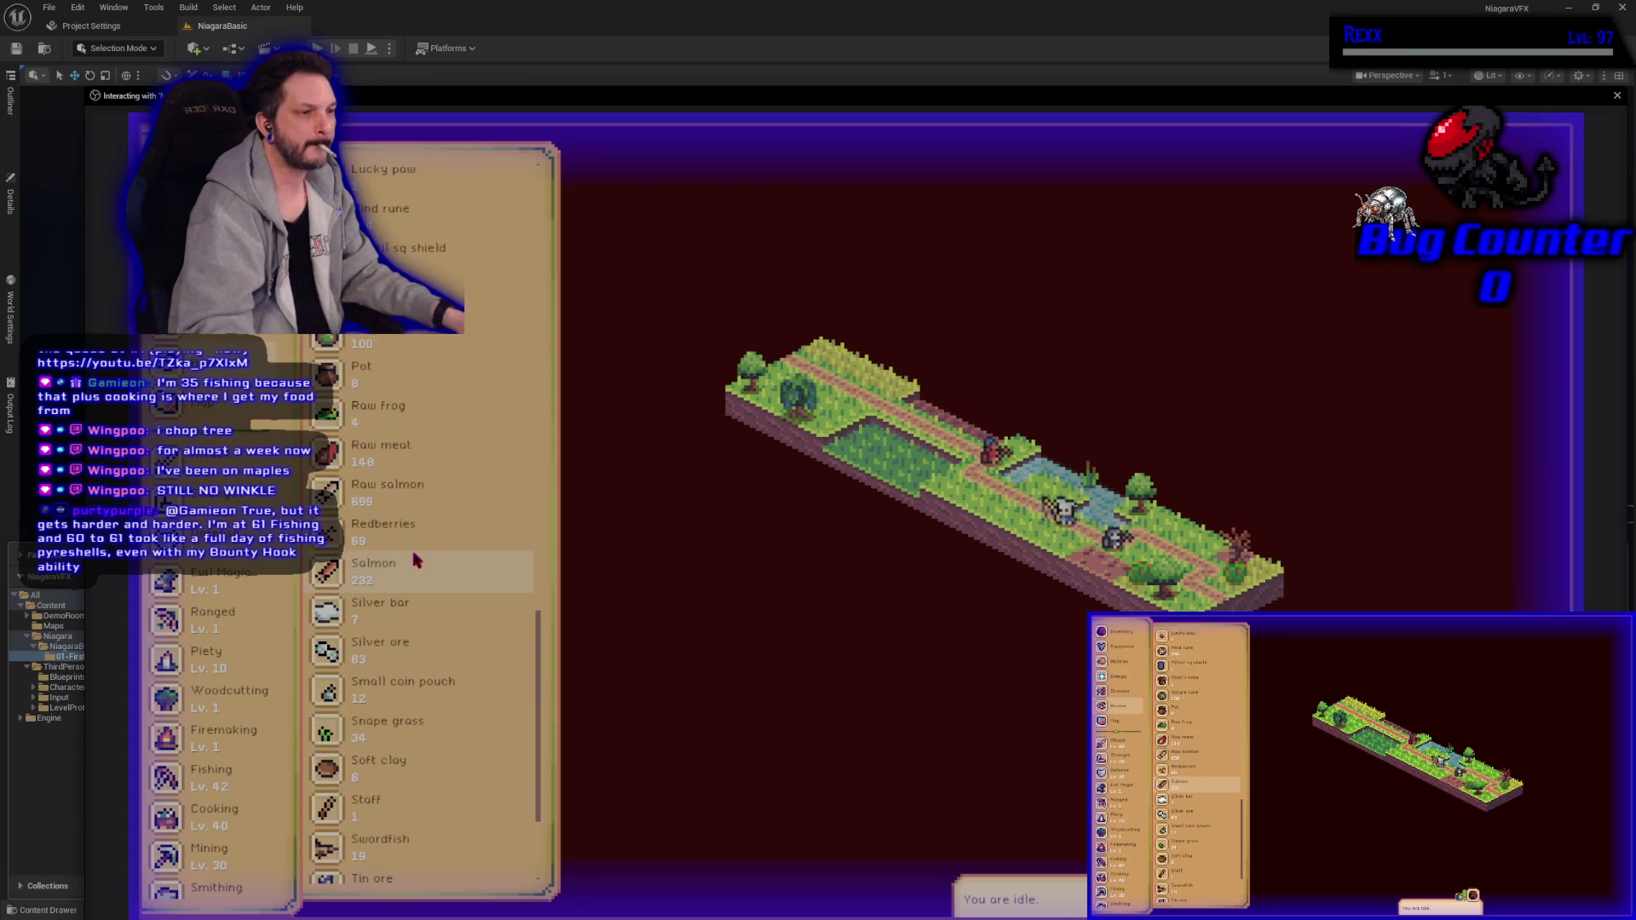
pyautogui.click(415, 501)
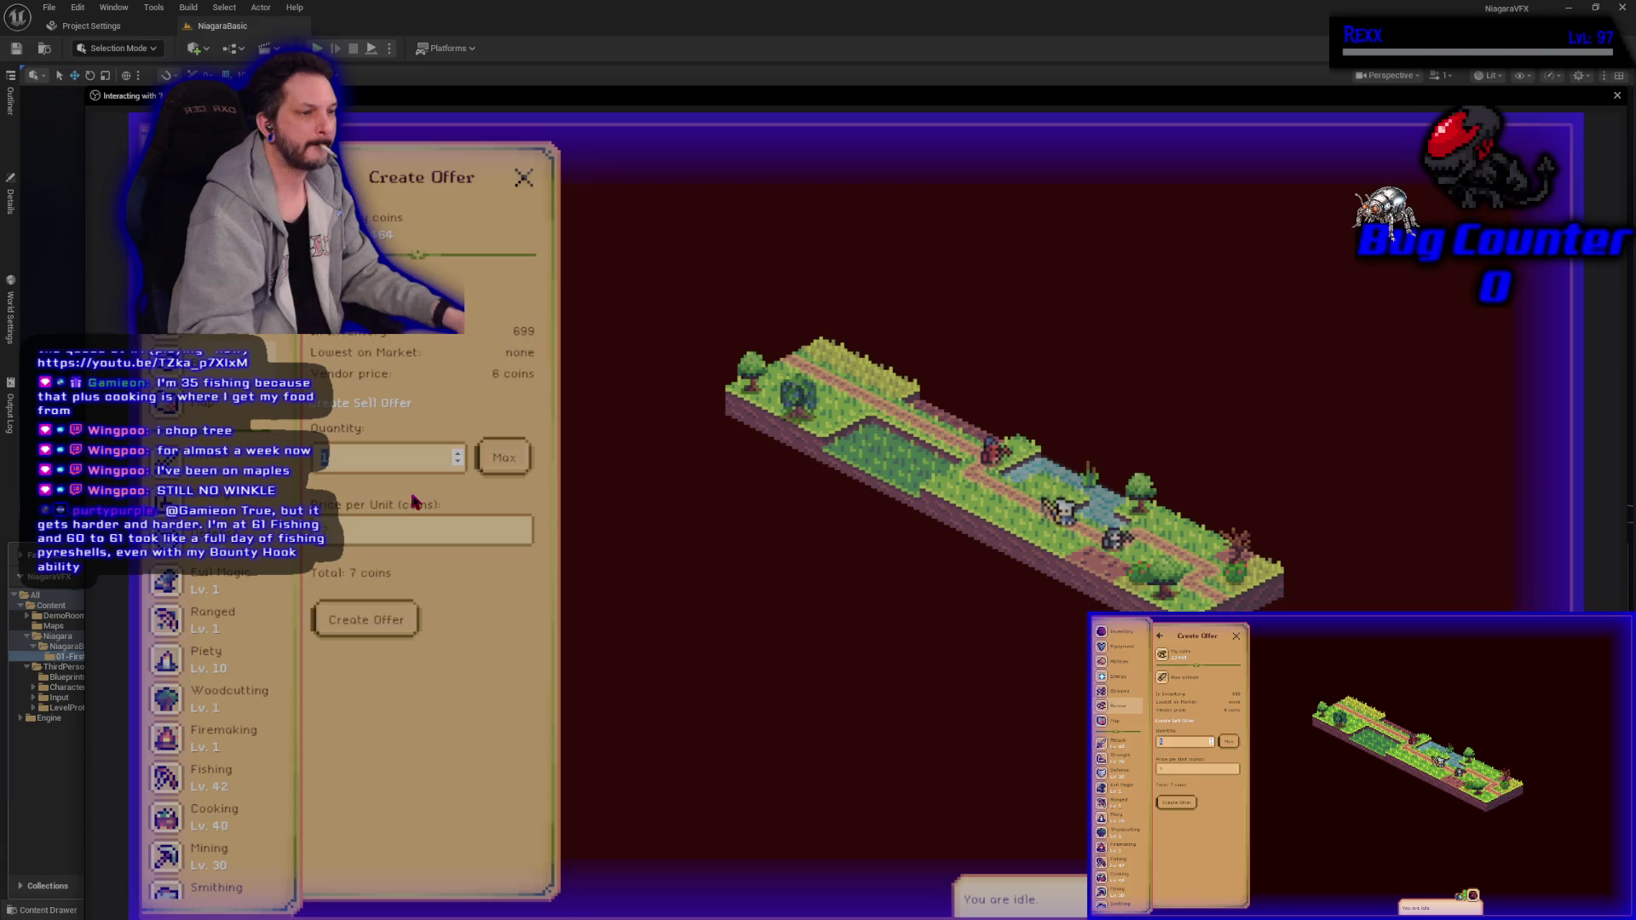
pyautogui.write('6')
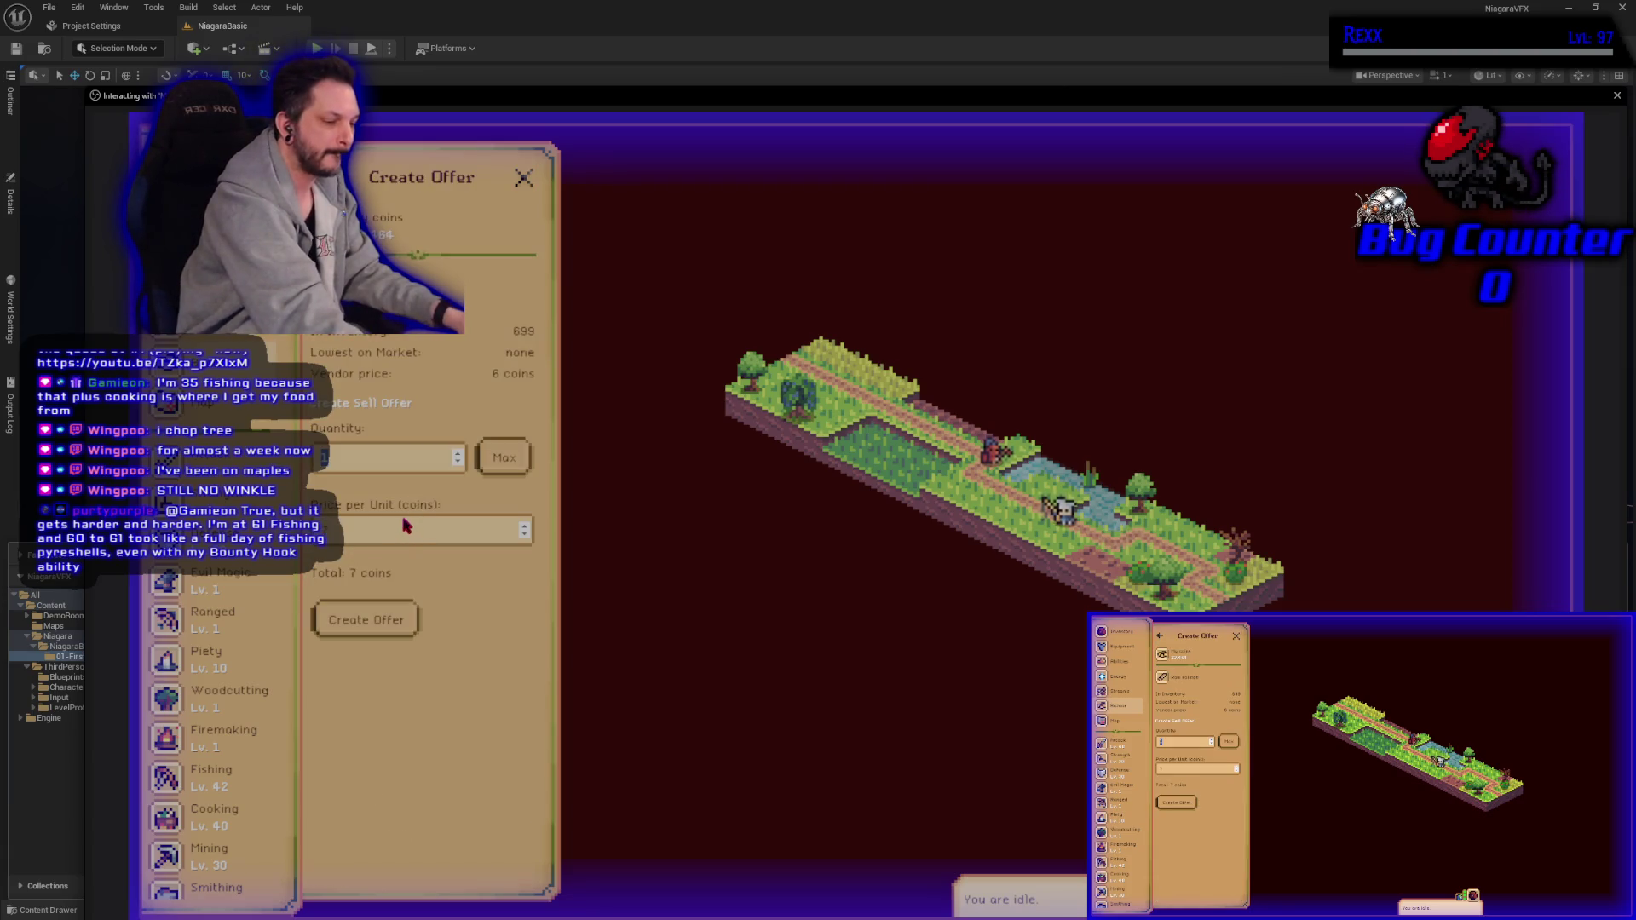
pyautogui.write('99')
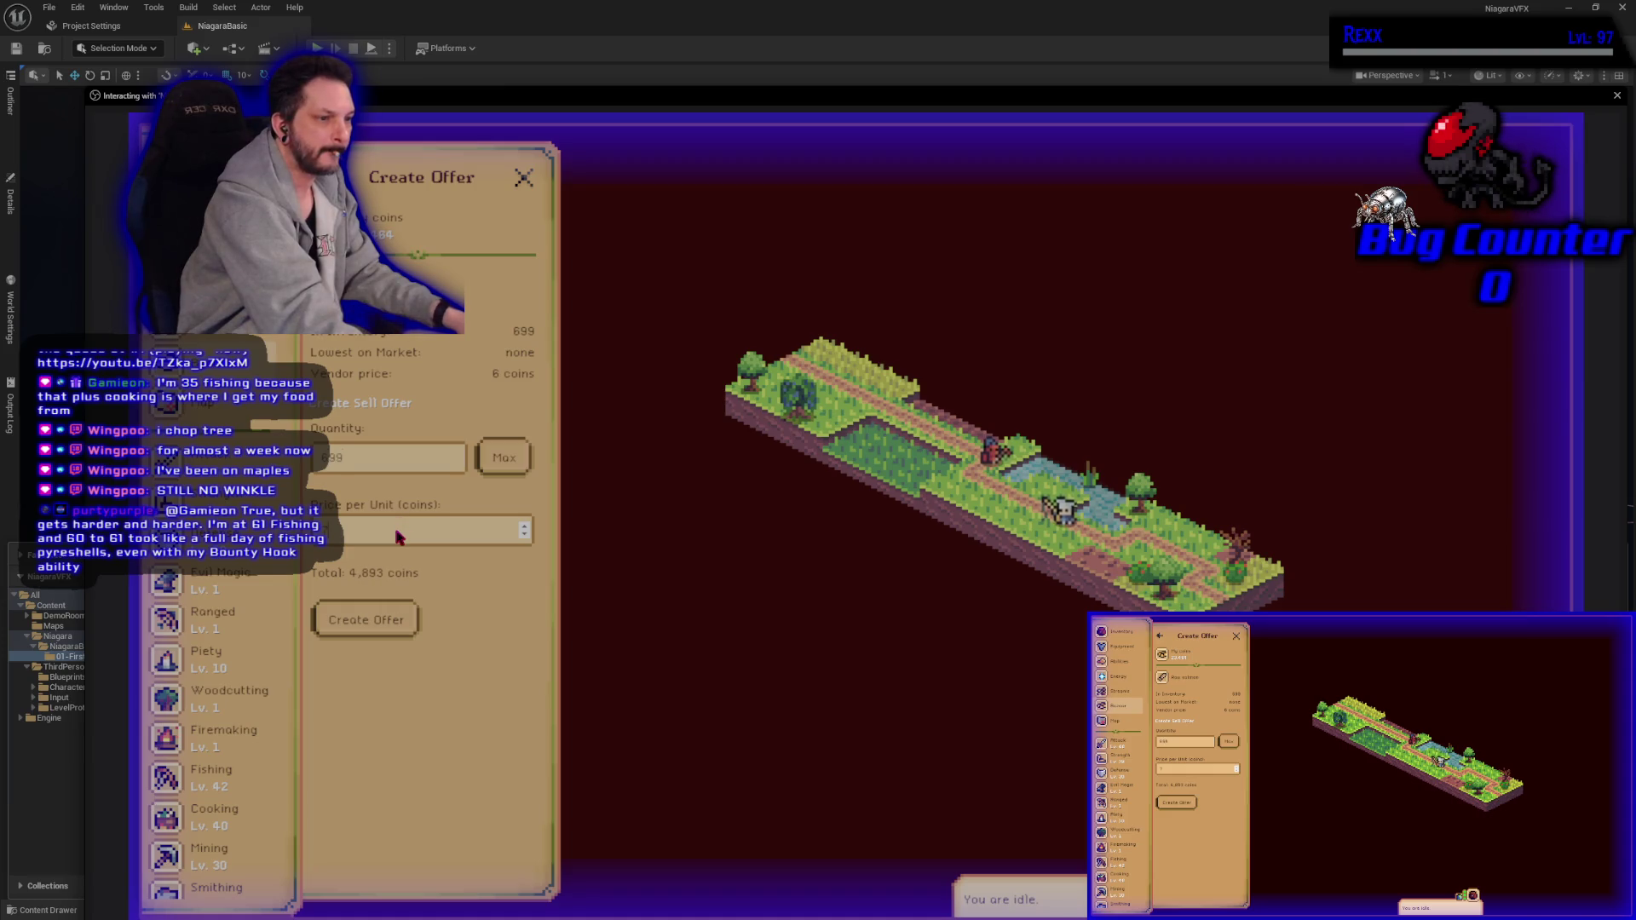
pyautogui.press('BackSpace')
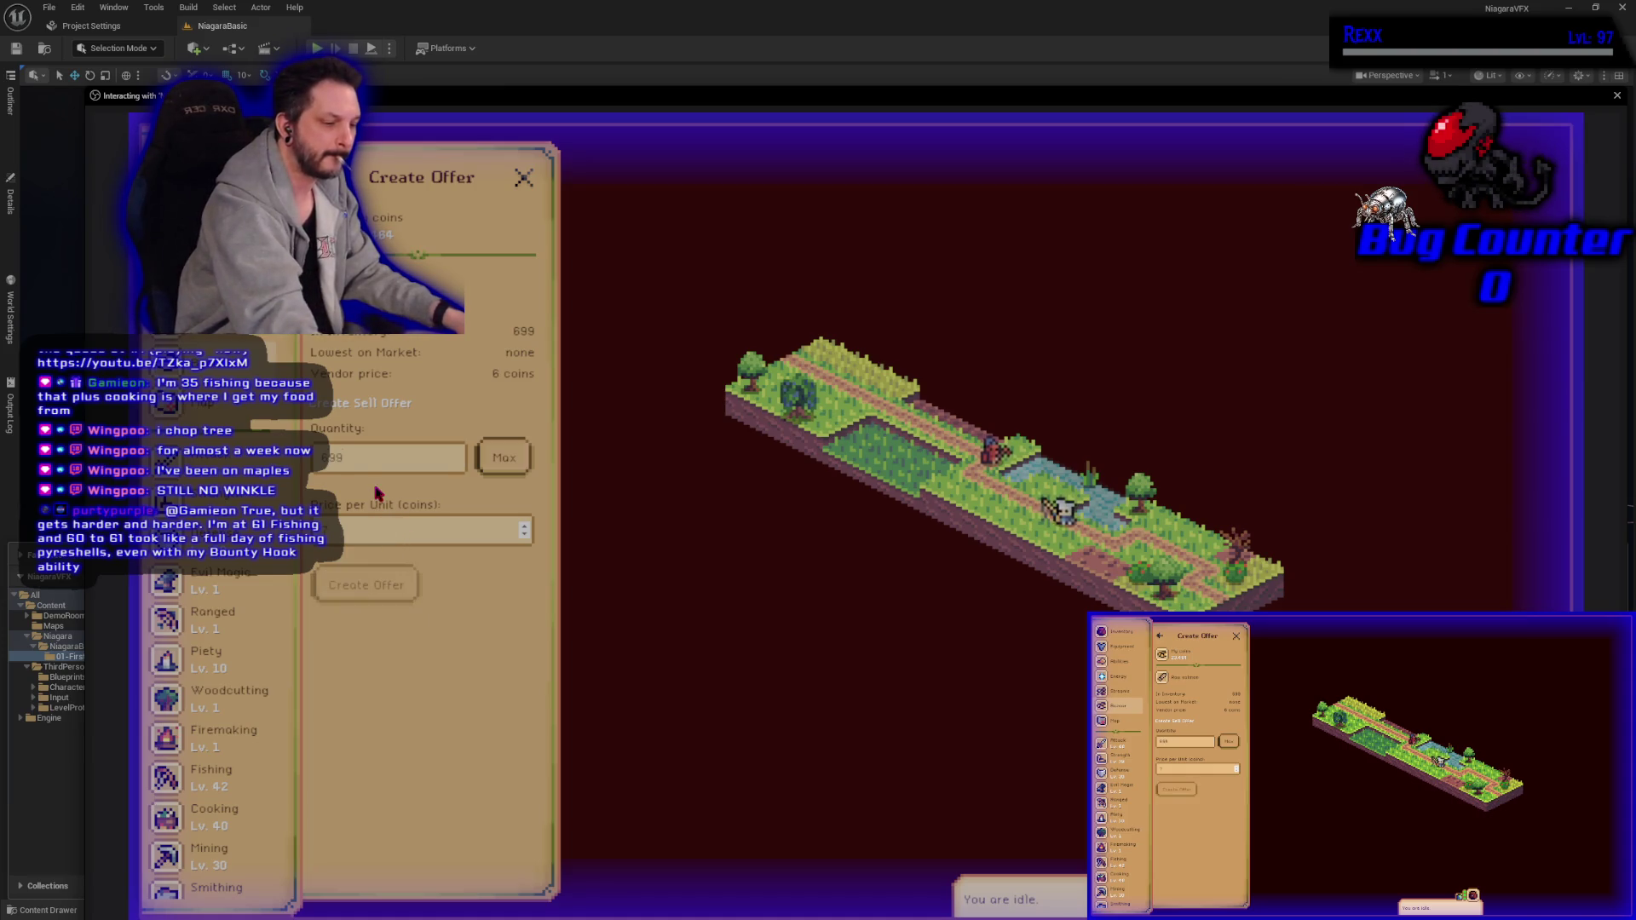
pyautogui.write('12')
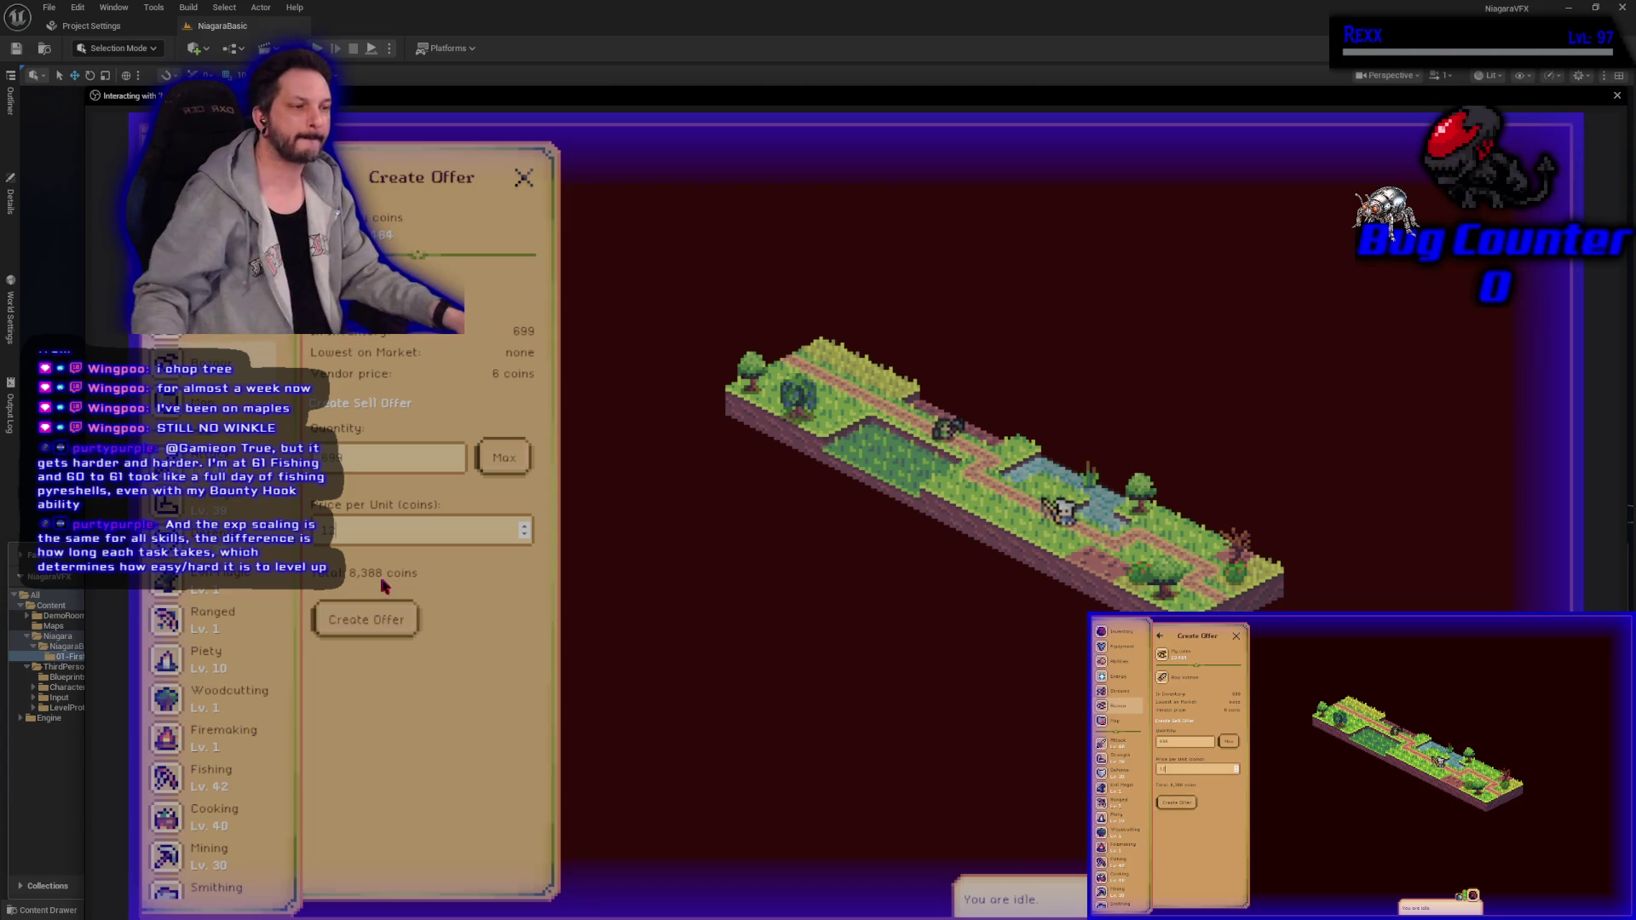
pyautogui.click(376, 626)
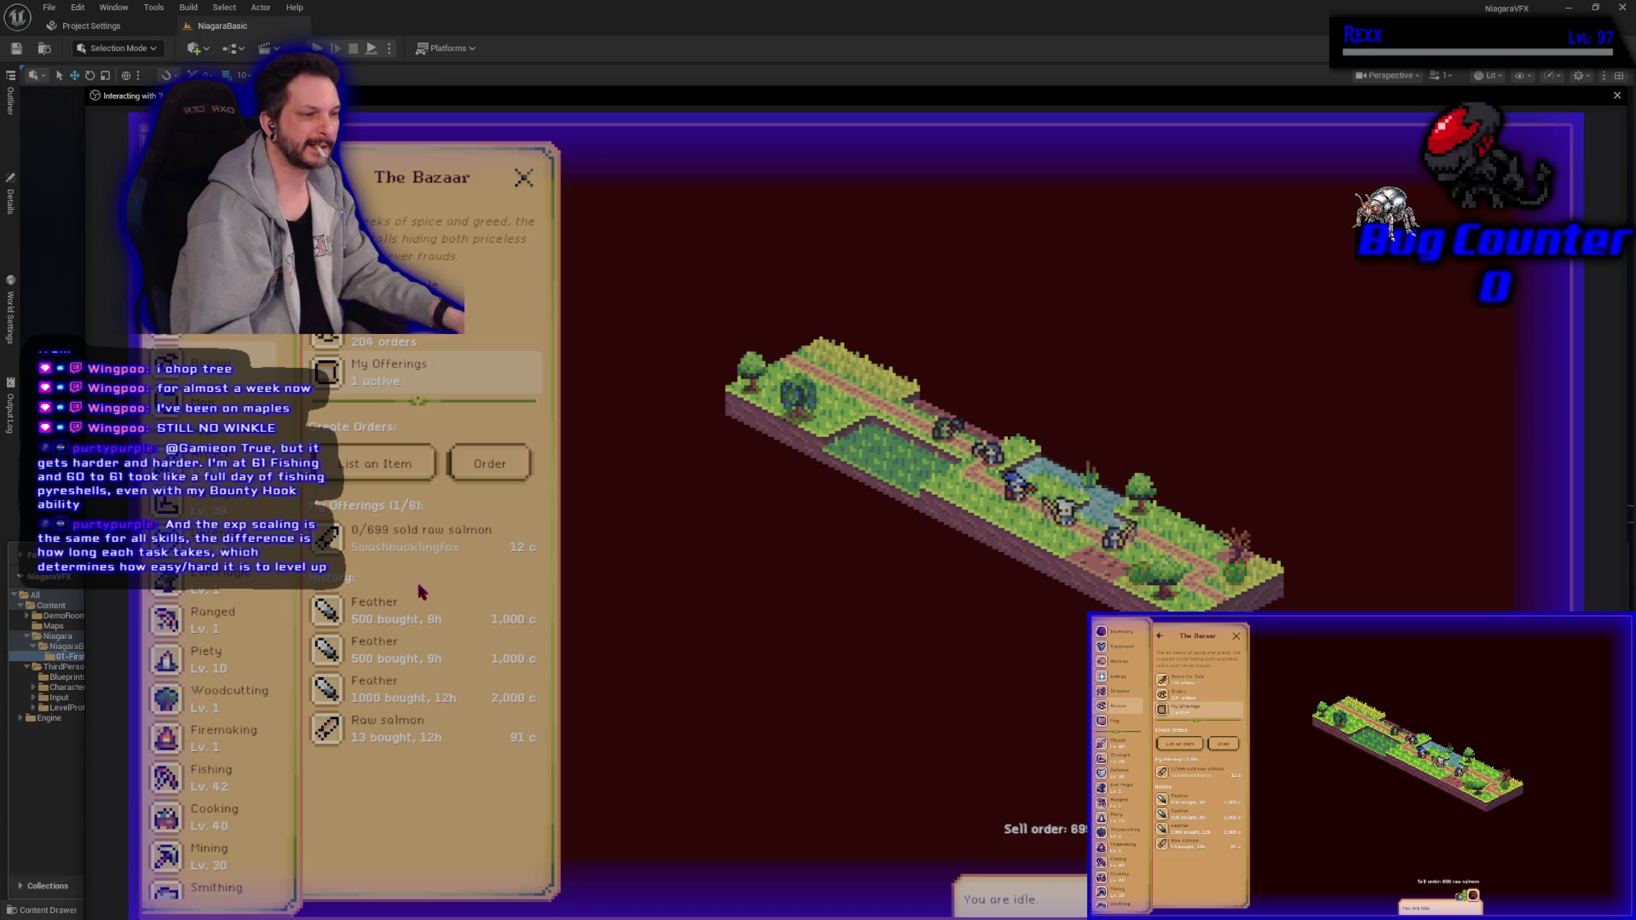
pyautogui.click(416, 540)
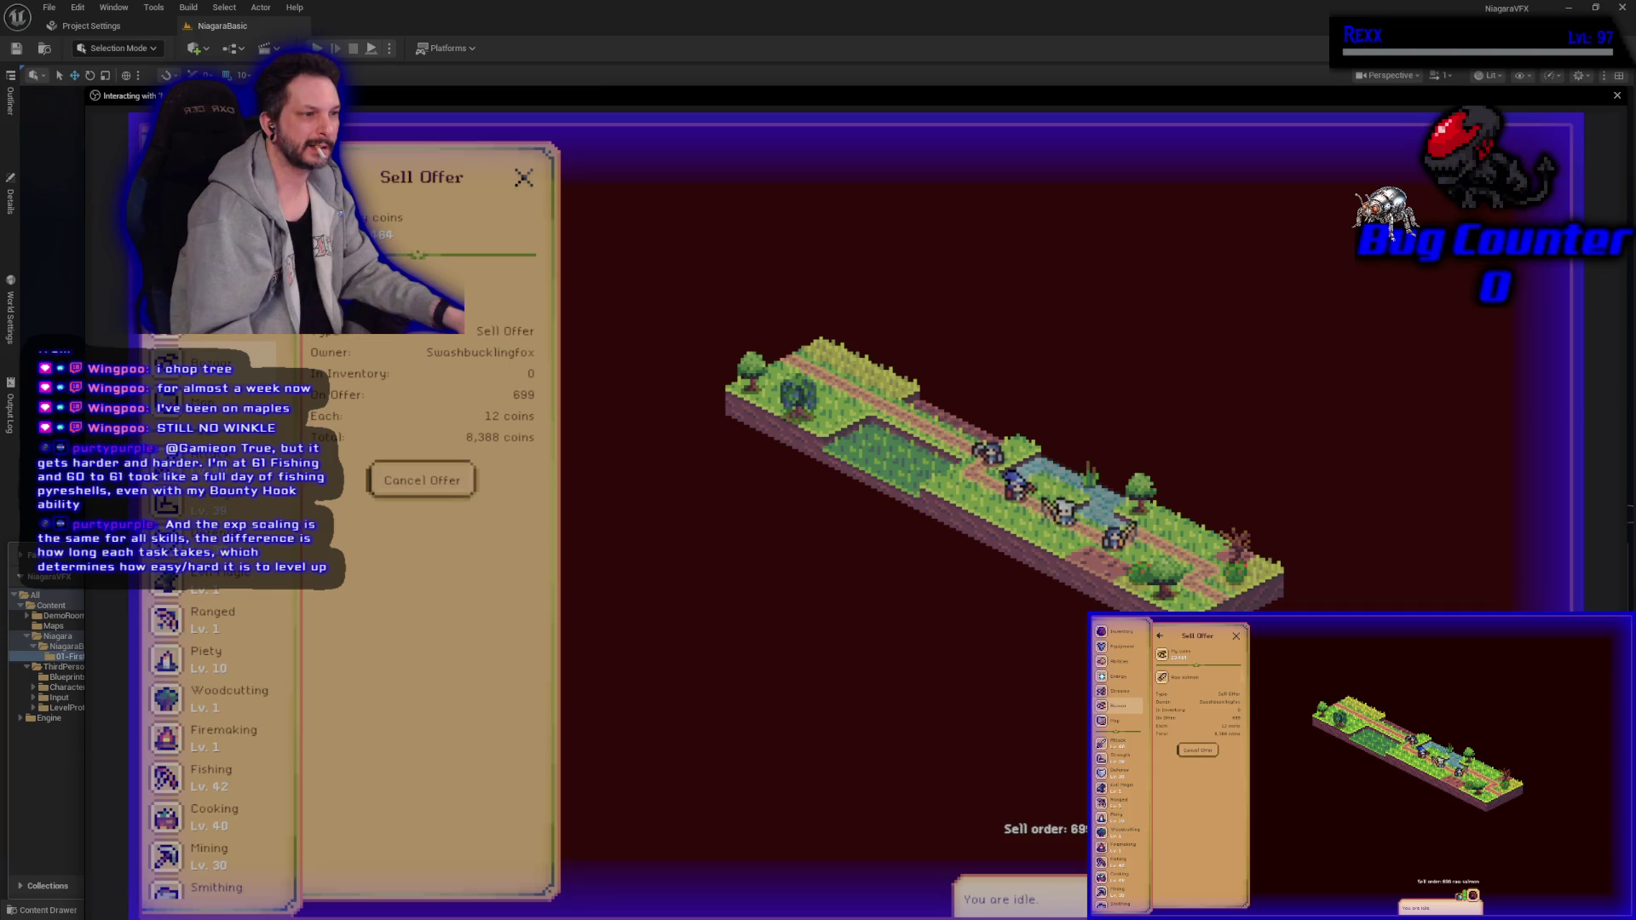
pyautogui.press('Escape')
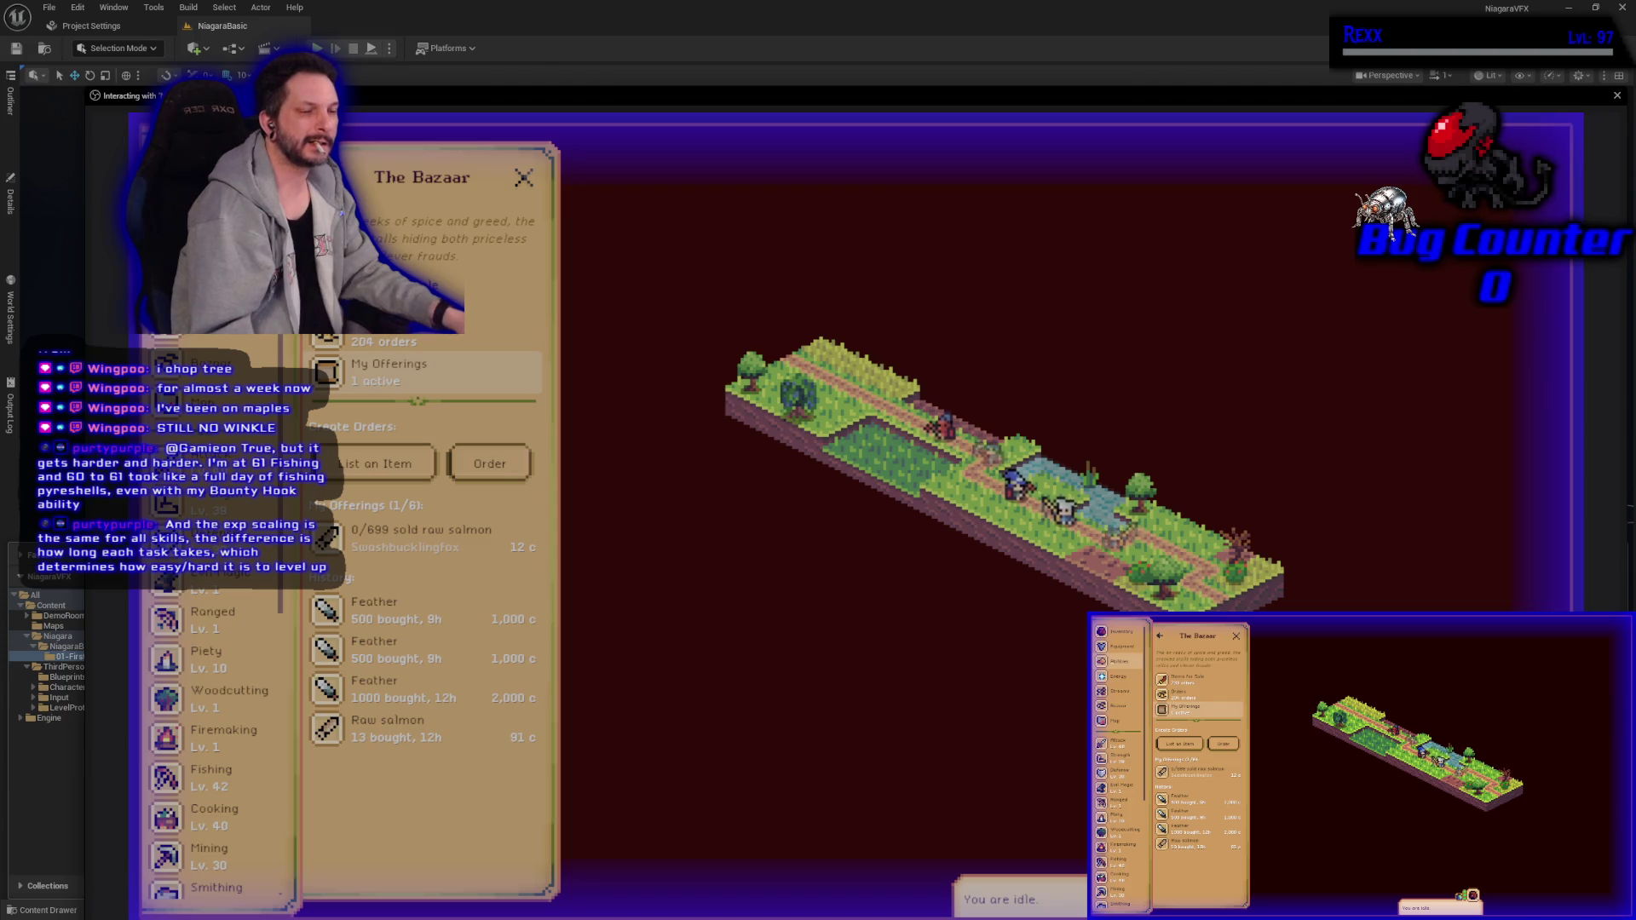
# Step: Equip the Feathered Cap from the inventory
pyautogui.click(162, 161)
pyautogui.scroll(-3, 464, 681)
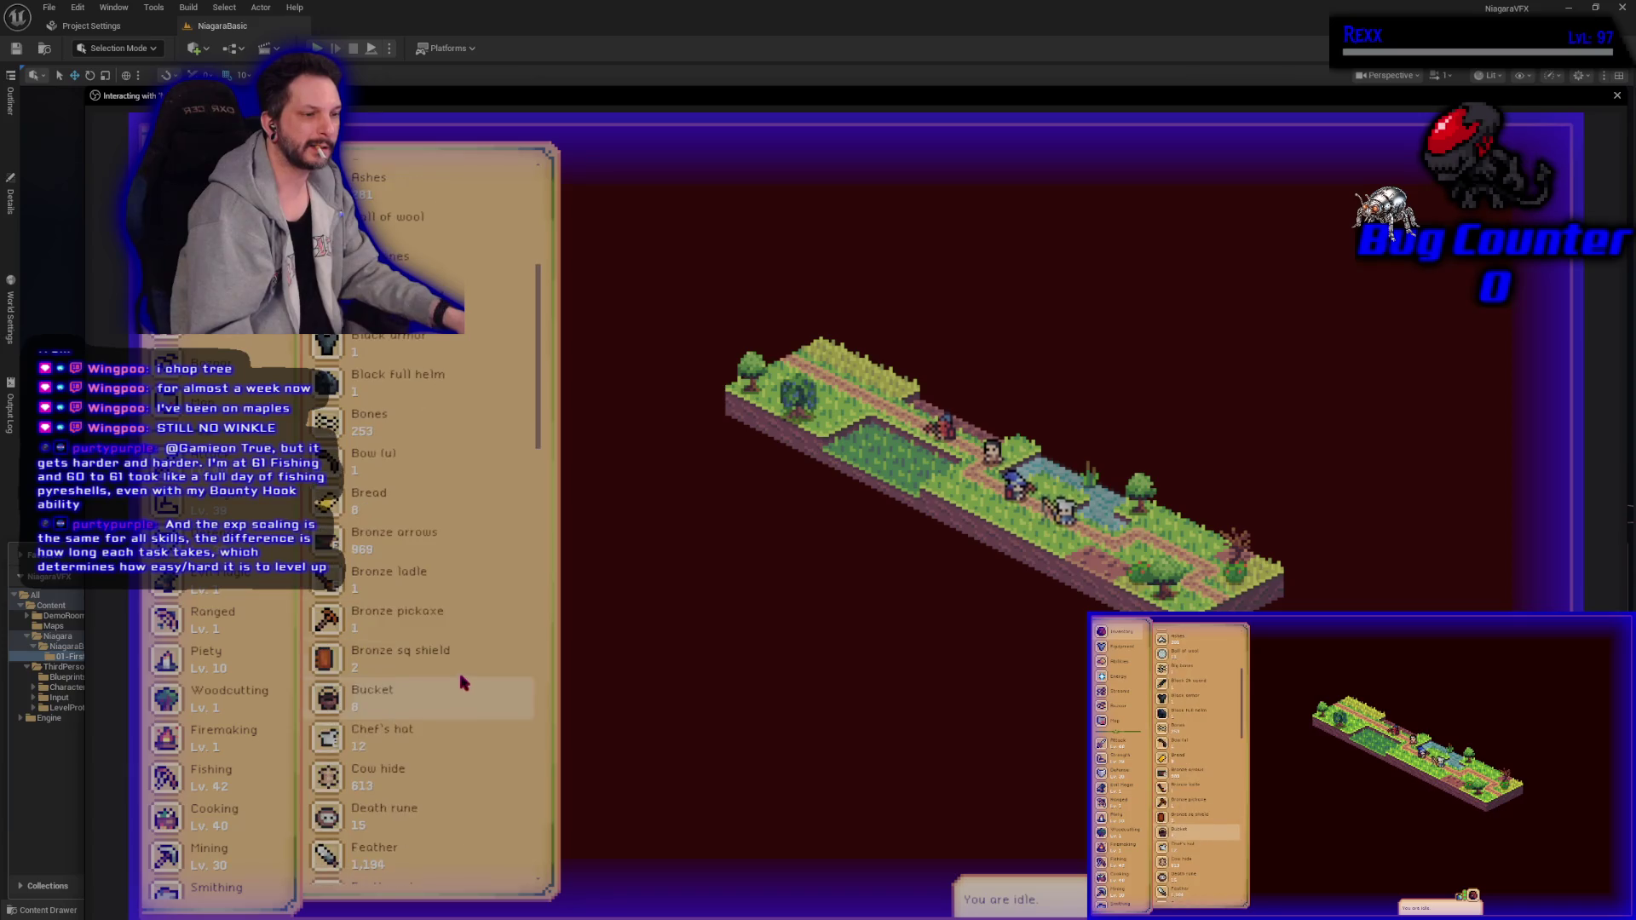
pyautogui.scroll(-3, 450, 657)
pyautogui.click(407, 667)
pyautogui.click(400, 566)
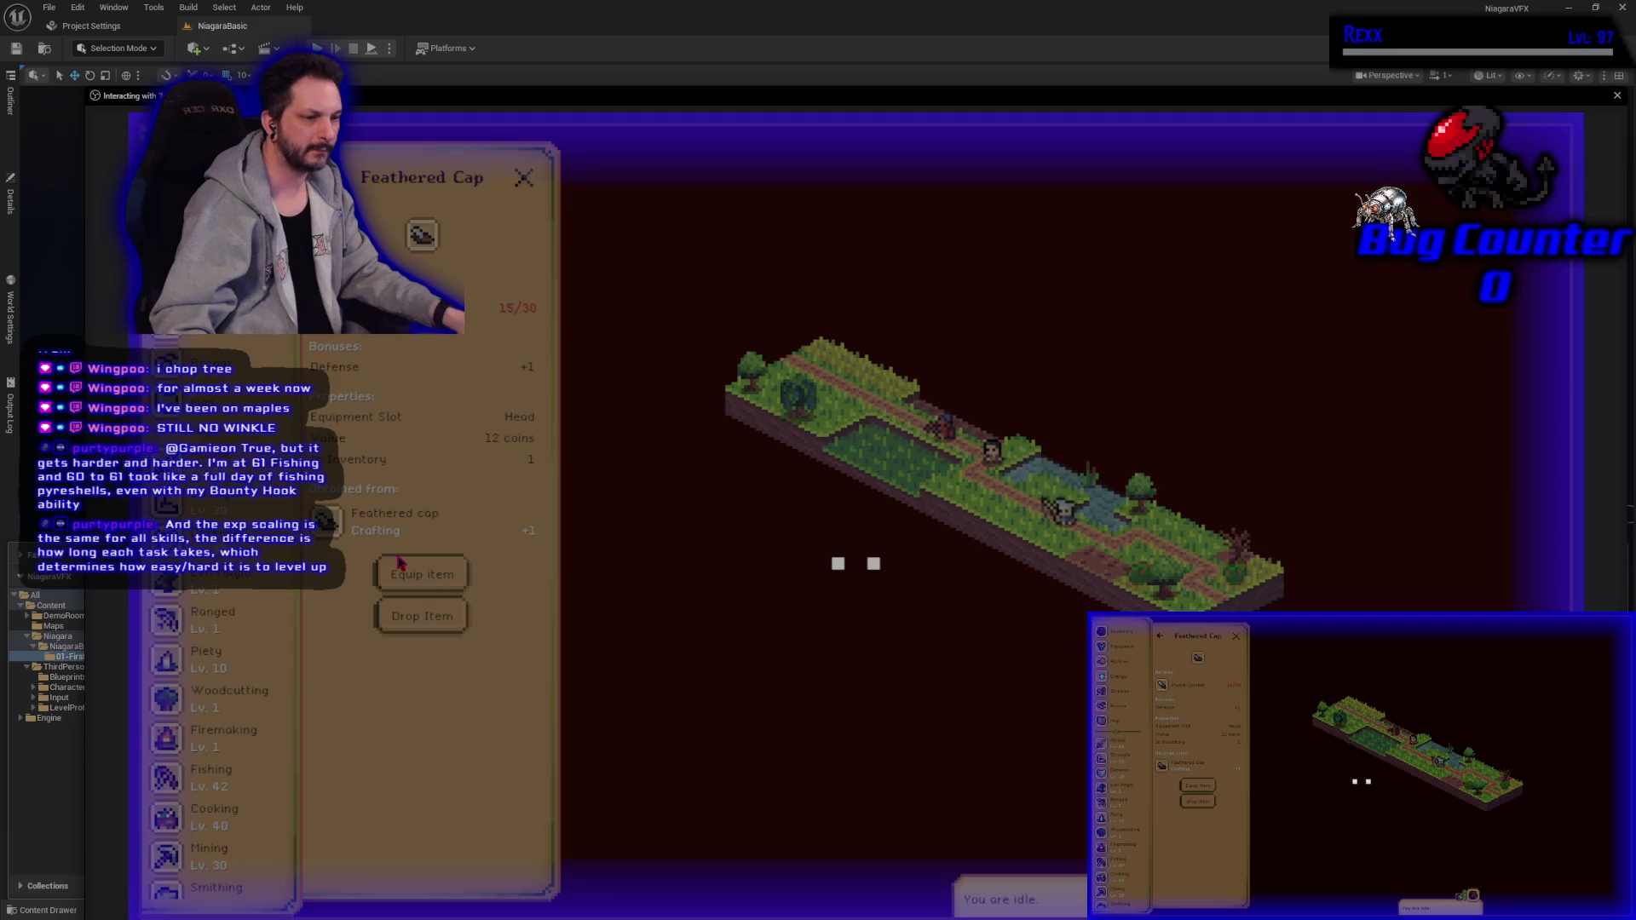
# Step: Pick trout in the Fishing guidebook and set off toward its fishing location
pyautogui.click(213, 777)
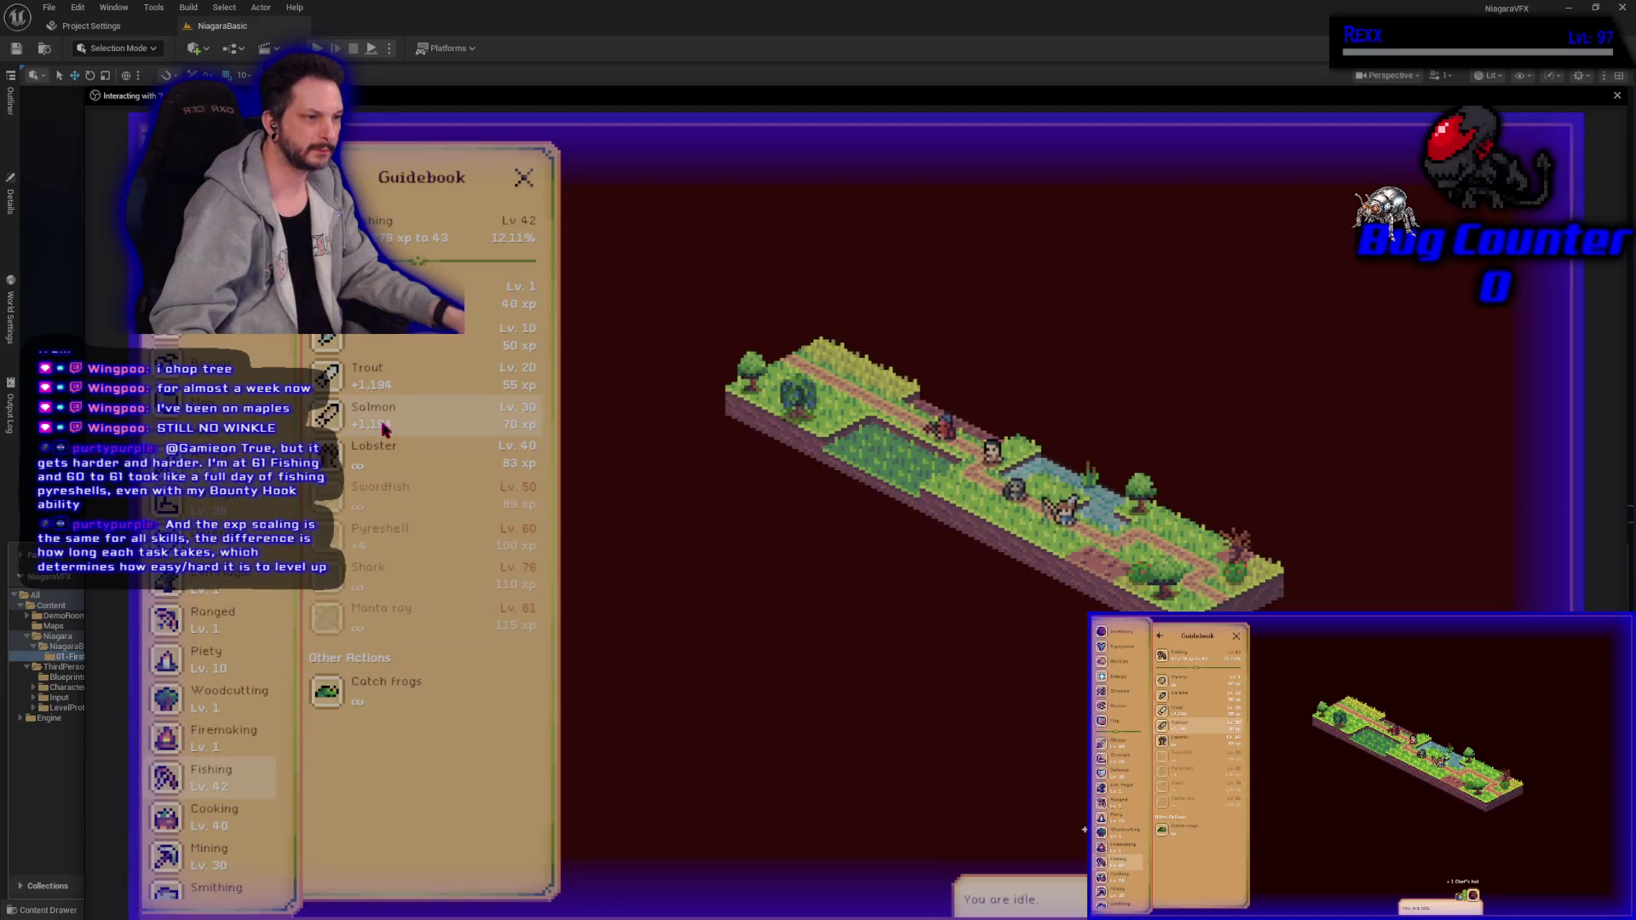
pyautogui.click(386, 377)
pyautogui.click(420, 662)
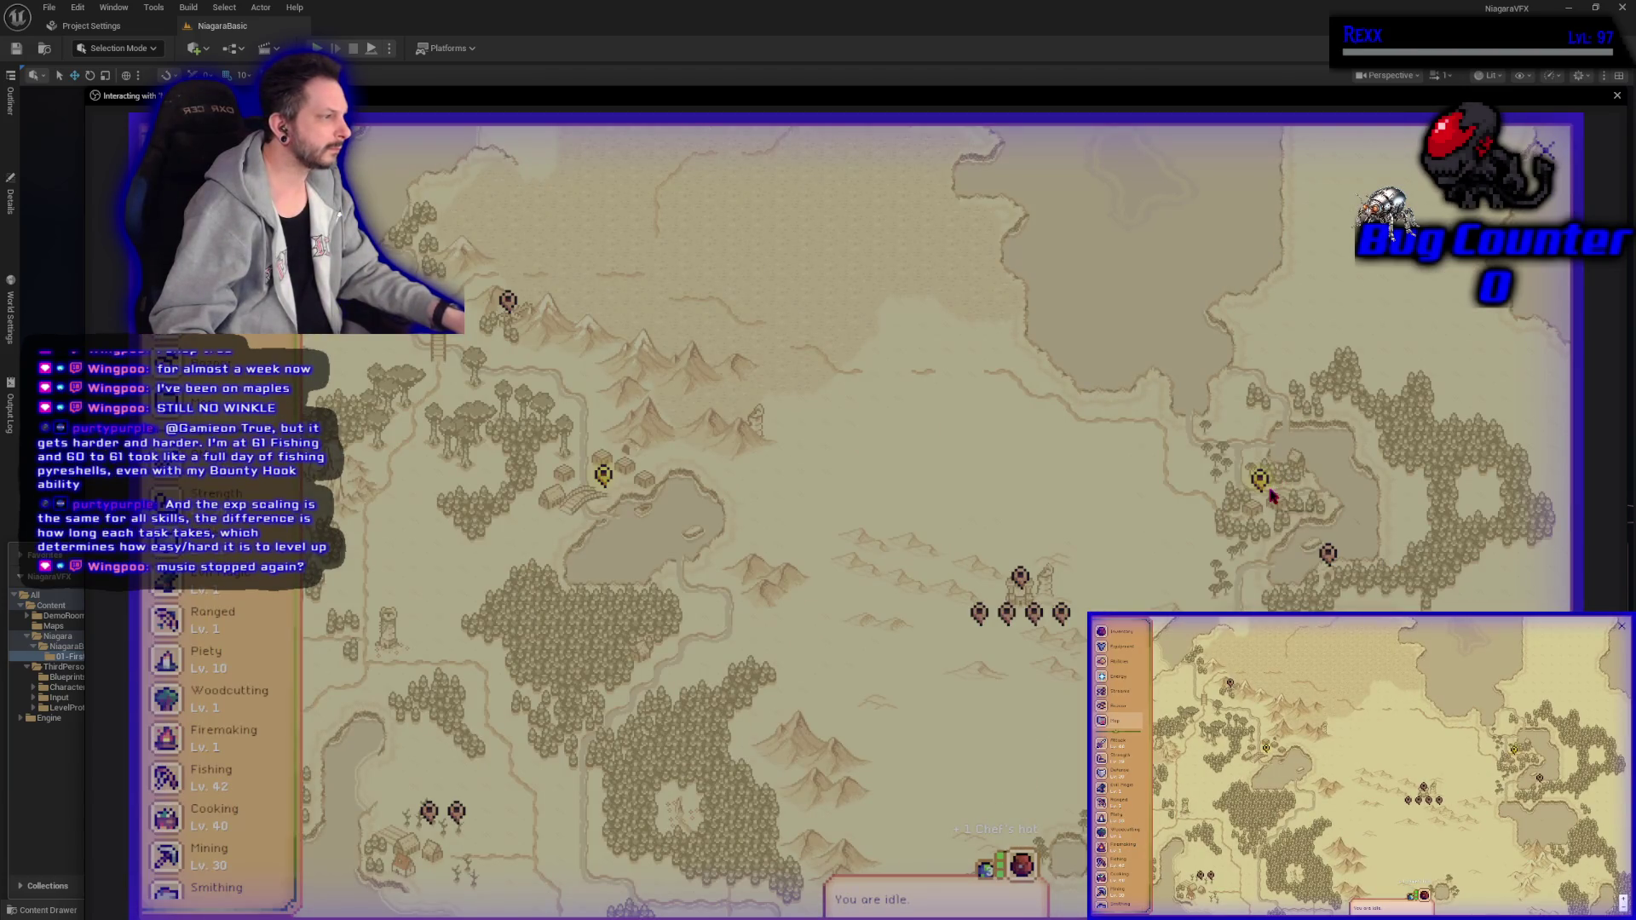
# Step: Travel to Havendell's Fly Fishing Spot, start trout fishing, and expand the game view
pyautogui.click(1265, 486)
pyautogui.click(1278, 424)
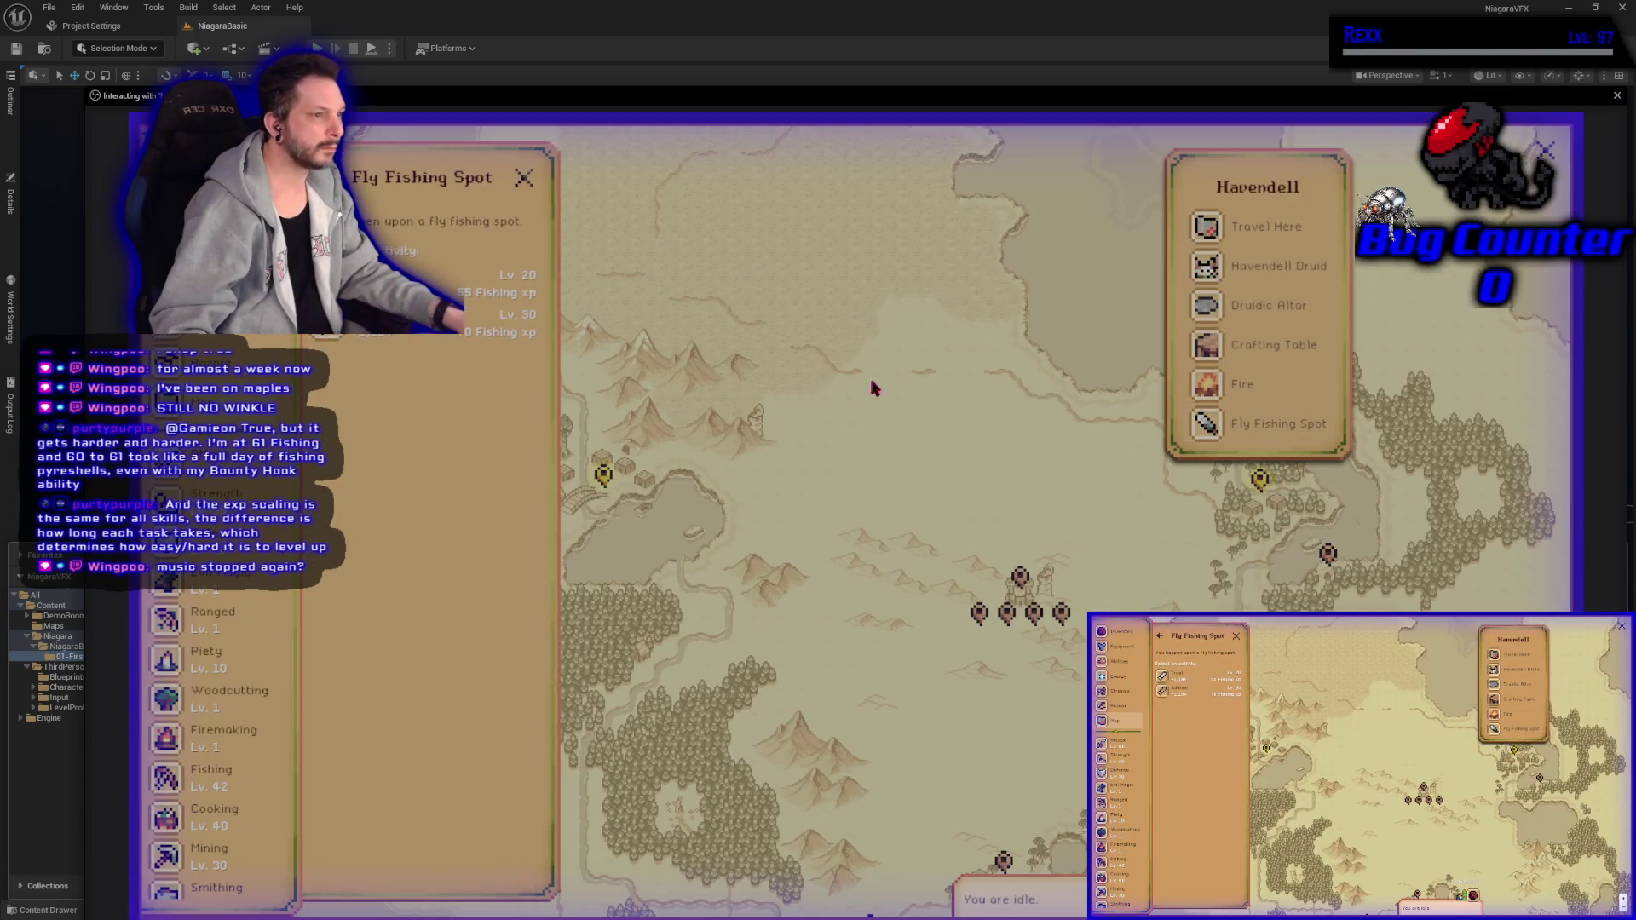
pyautogui.click(426, 284)
pyautogui.click(431, 665)
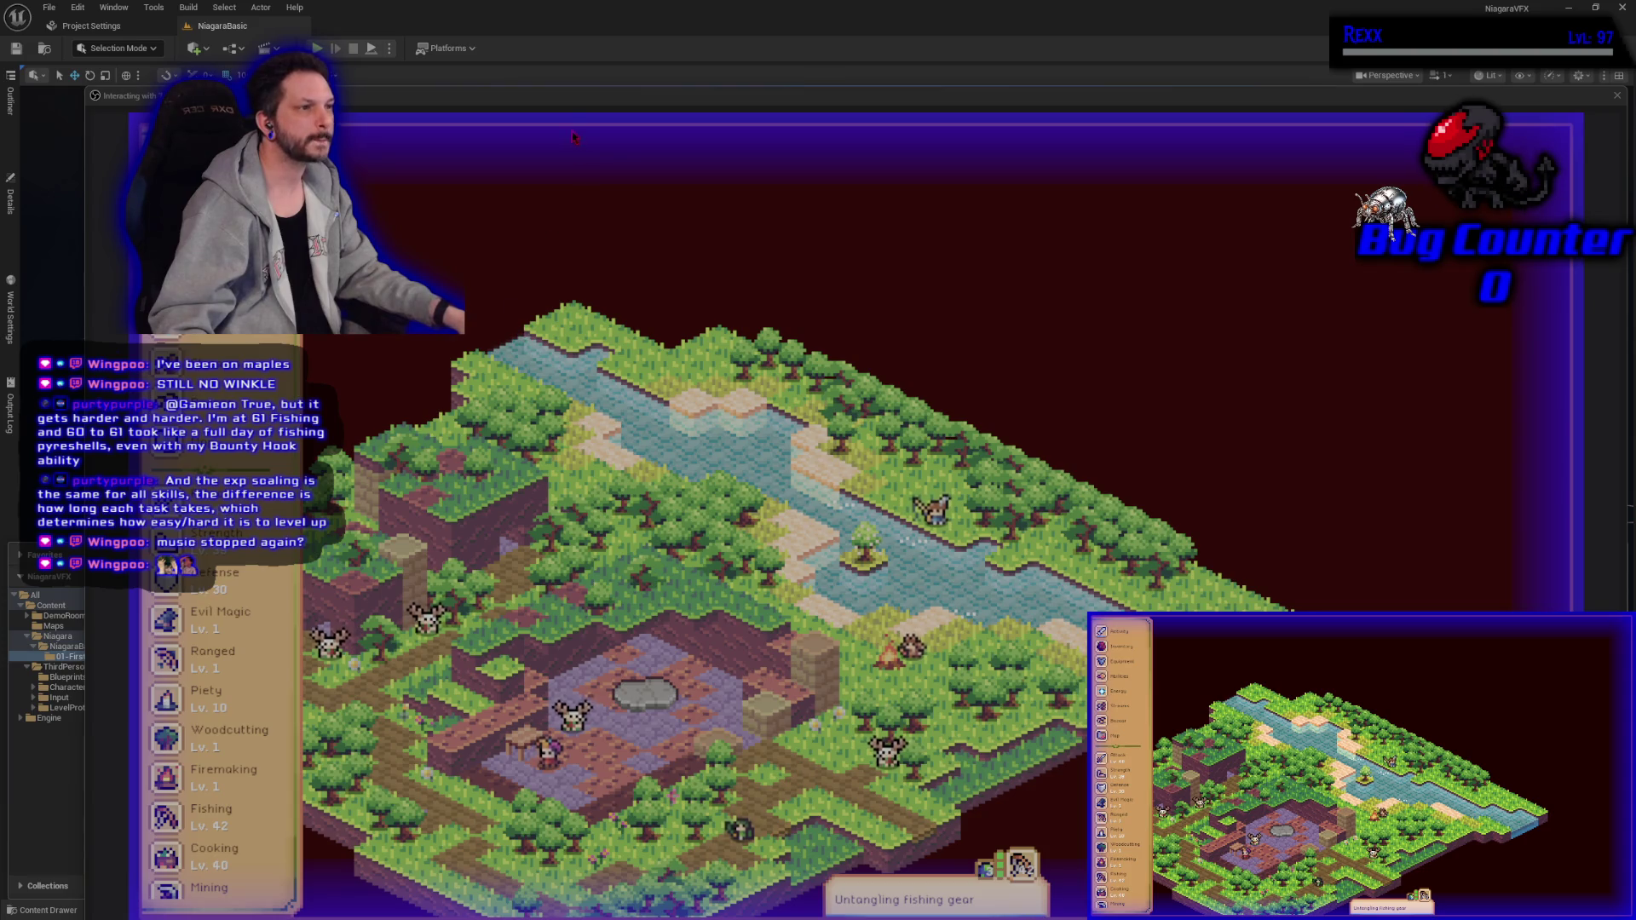
pyautogui.press('F11')
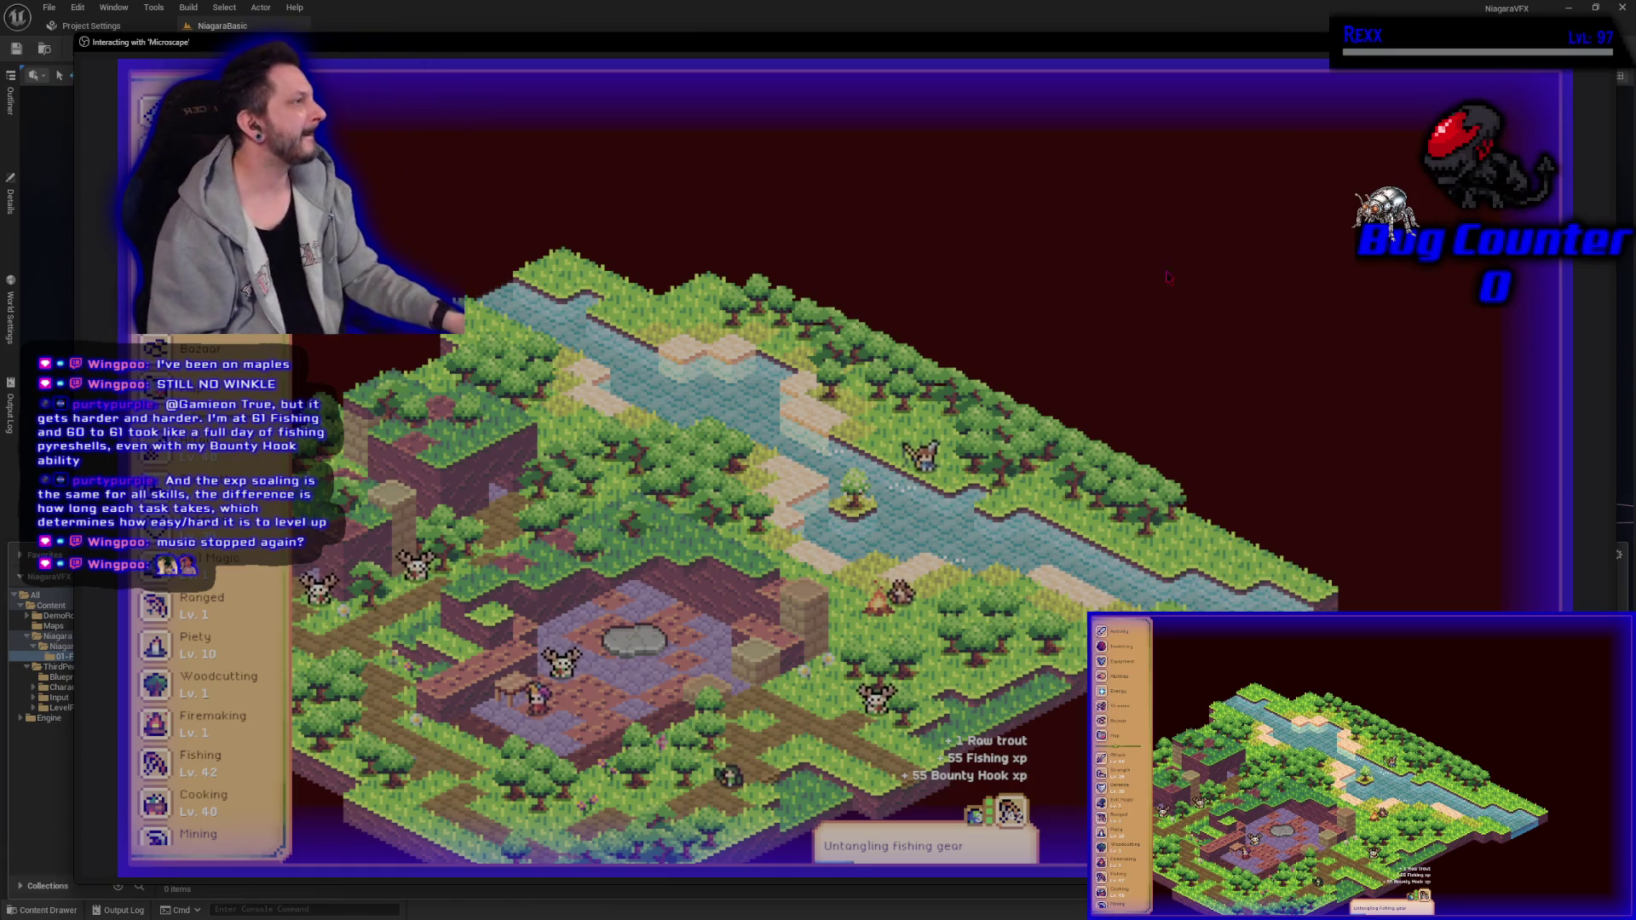
# Step: Return to the Unreal editor's Create Niagara Emitter dialog
pyautogui.click(1572, 81)
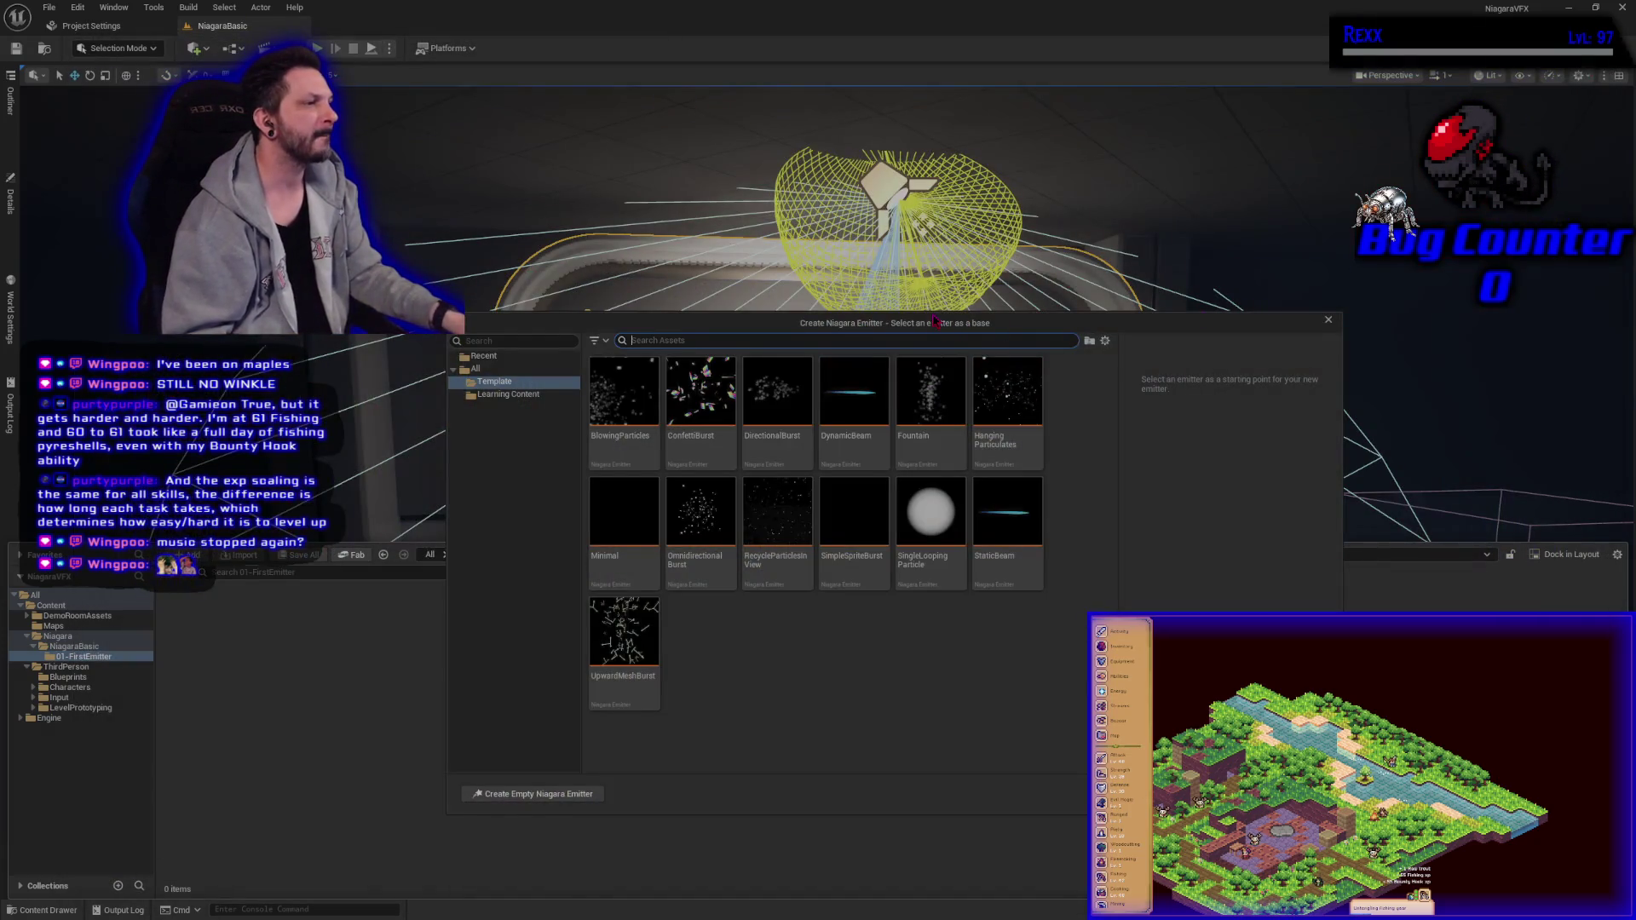
# Step: Shift the Create Niagara Emitter dialog up-left and dismiss the stray context menu
pyautogui.moveTo(905, 263); pyautogui.dragTo(893, 245)
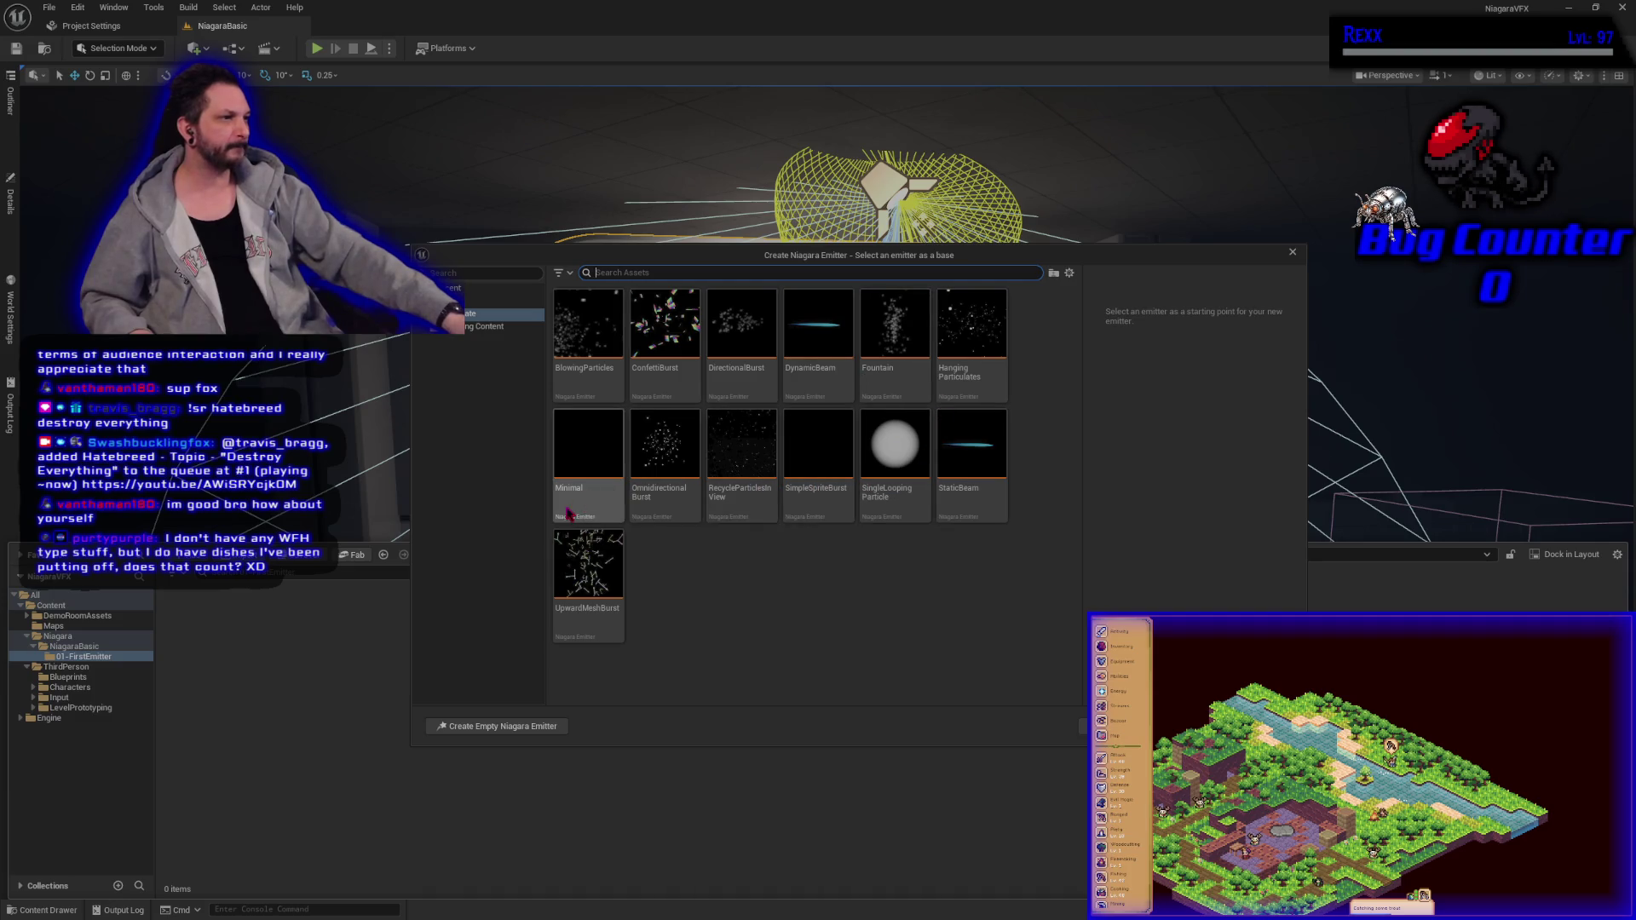
pyautogui.moveTo(604, 559)
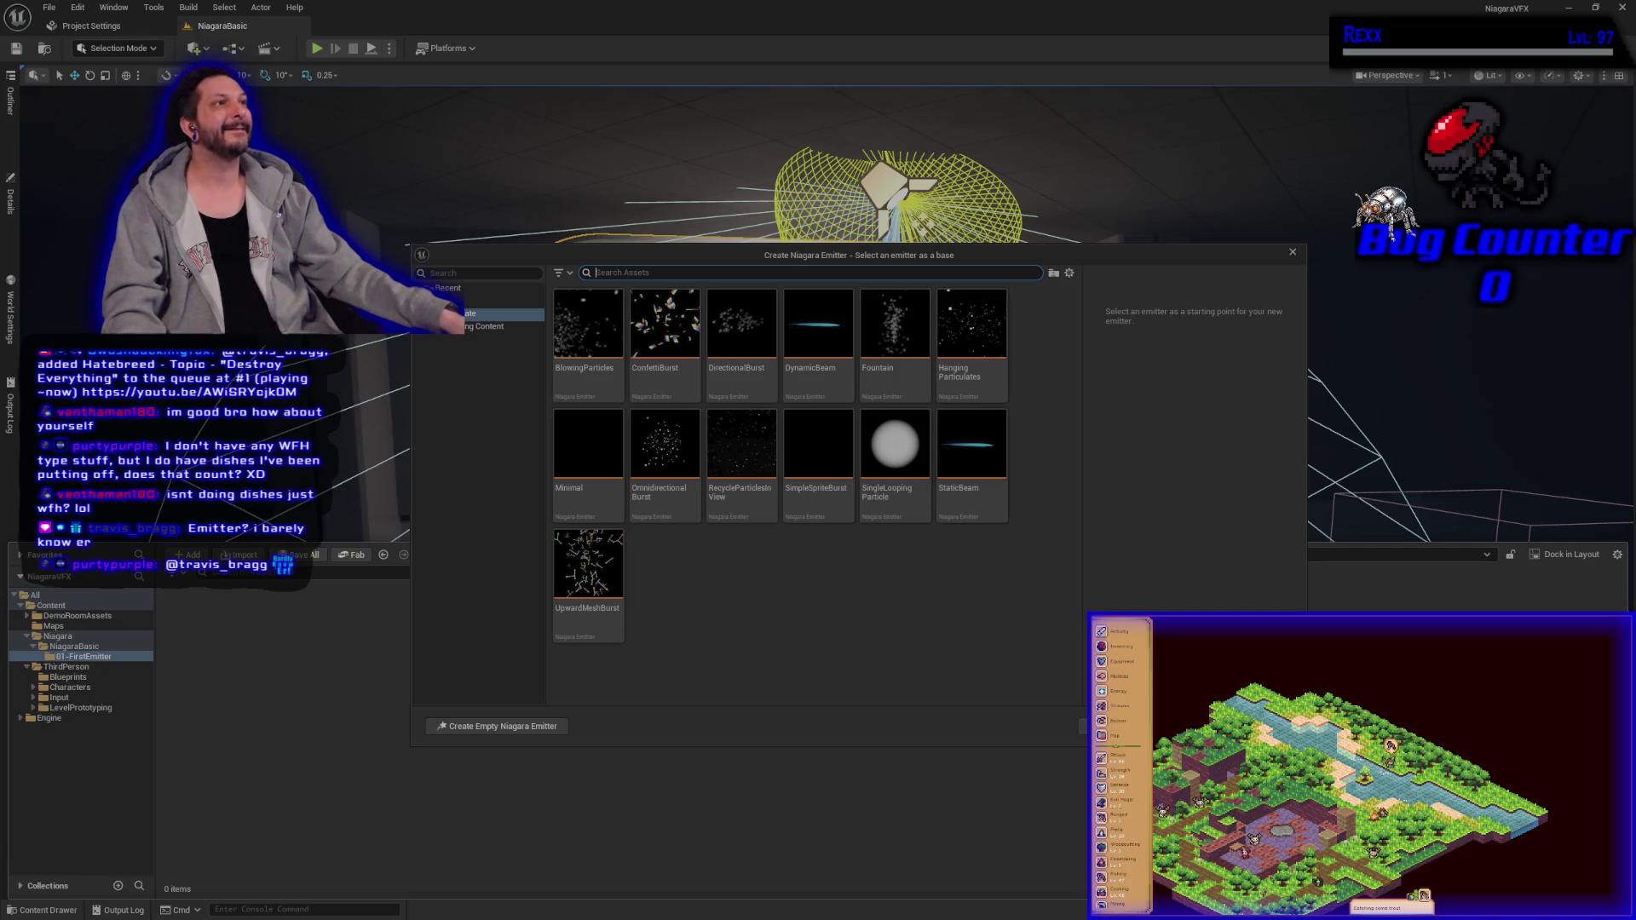
pyautogui.rightClick(367, 432)
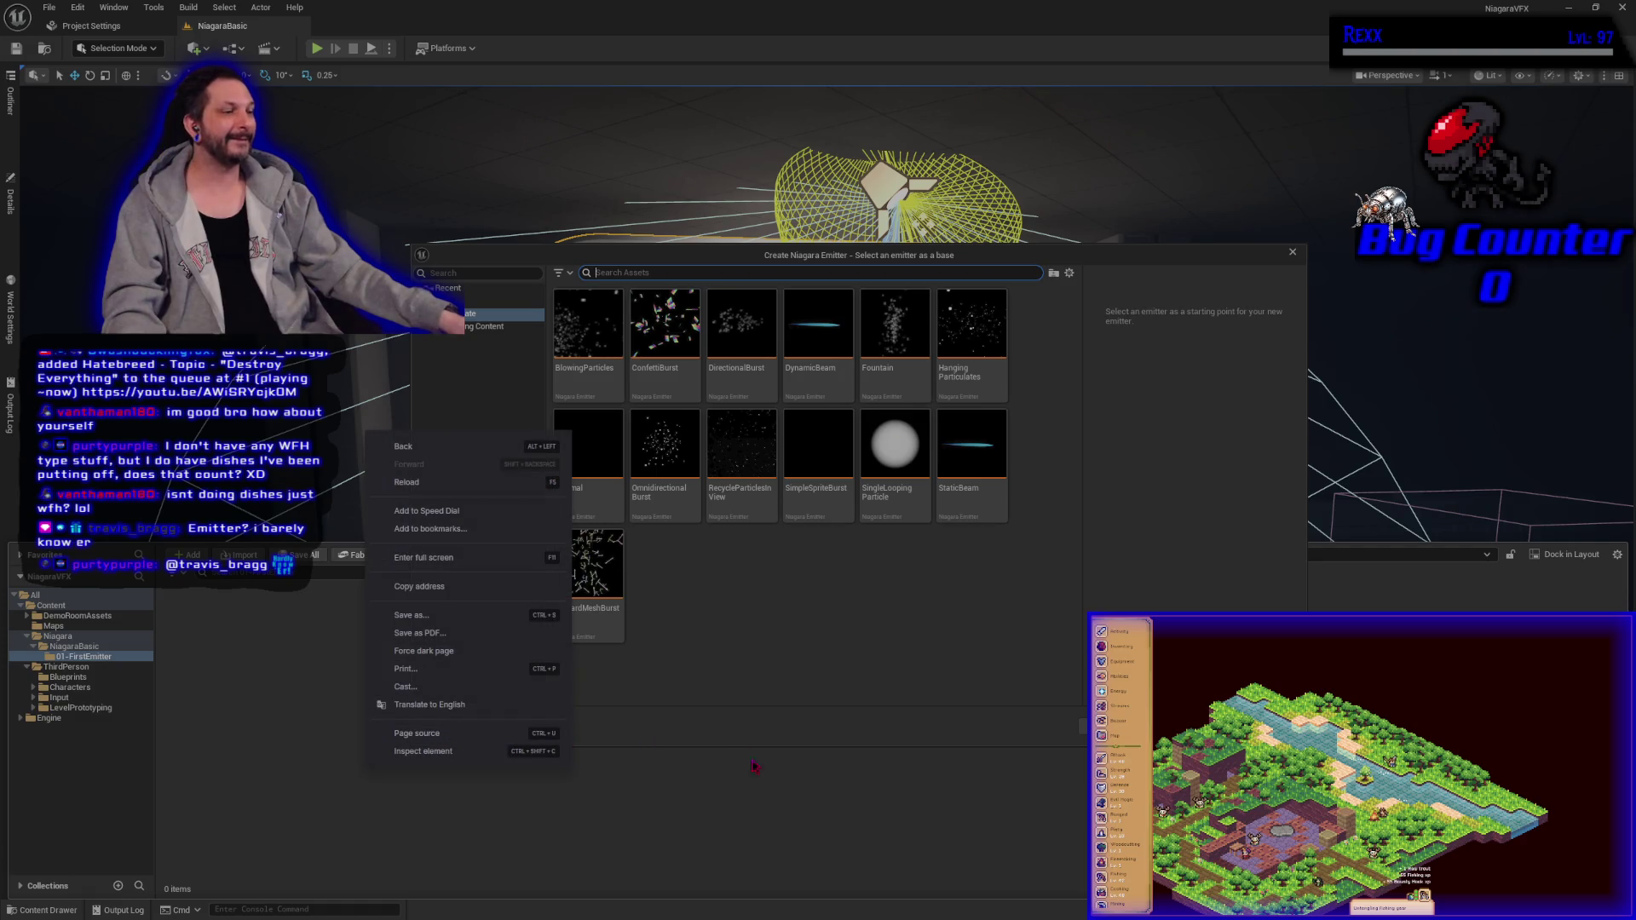
pyautogui.press('Escape')
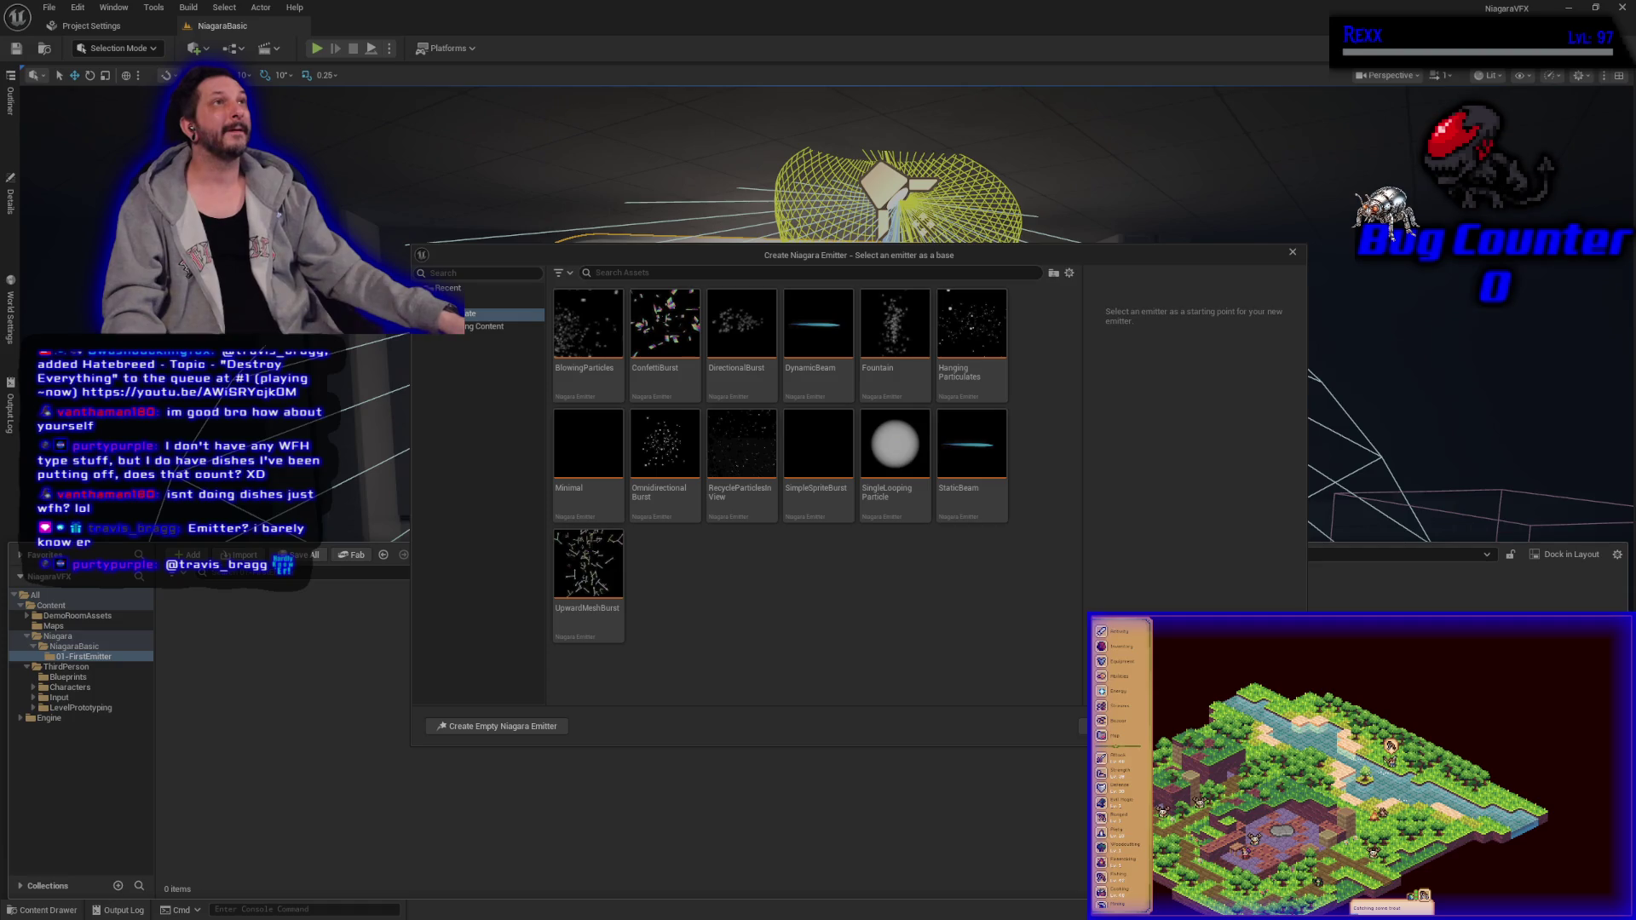
# Step: Create an empty Niagara emitter with no template and name it NE_FirstEmitter
pyautogui.click(539, 726)
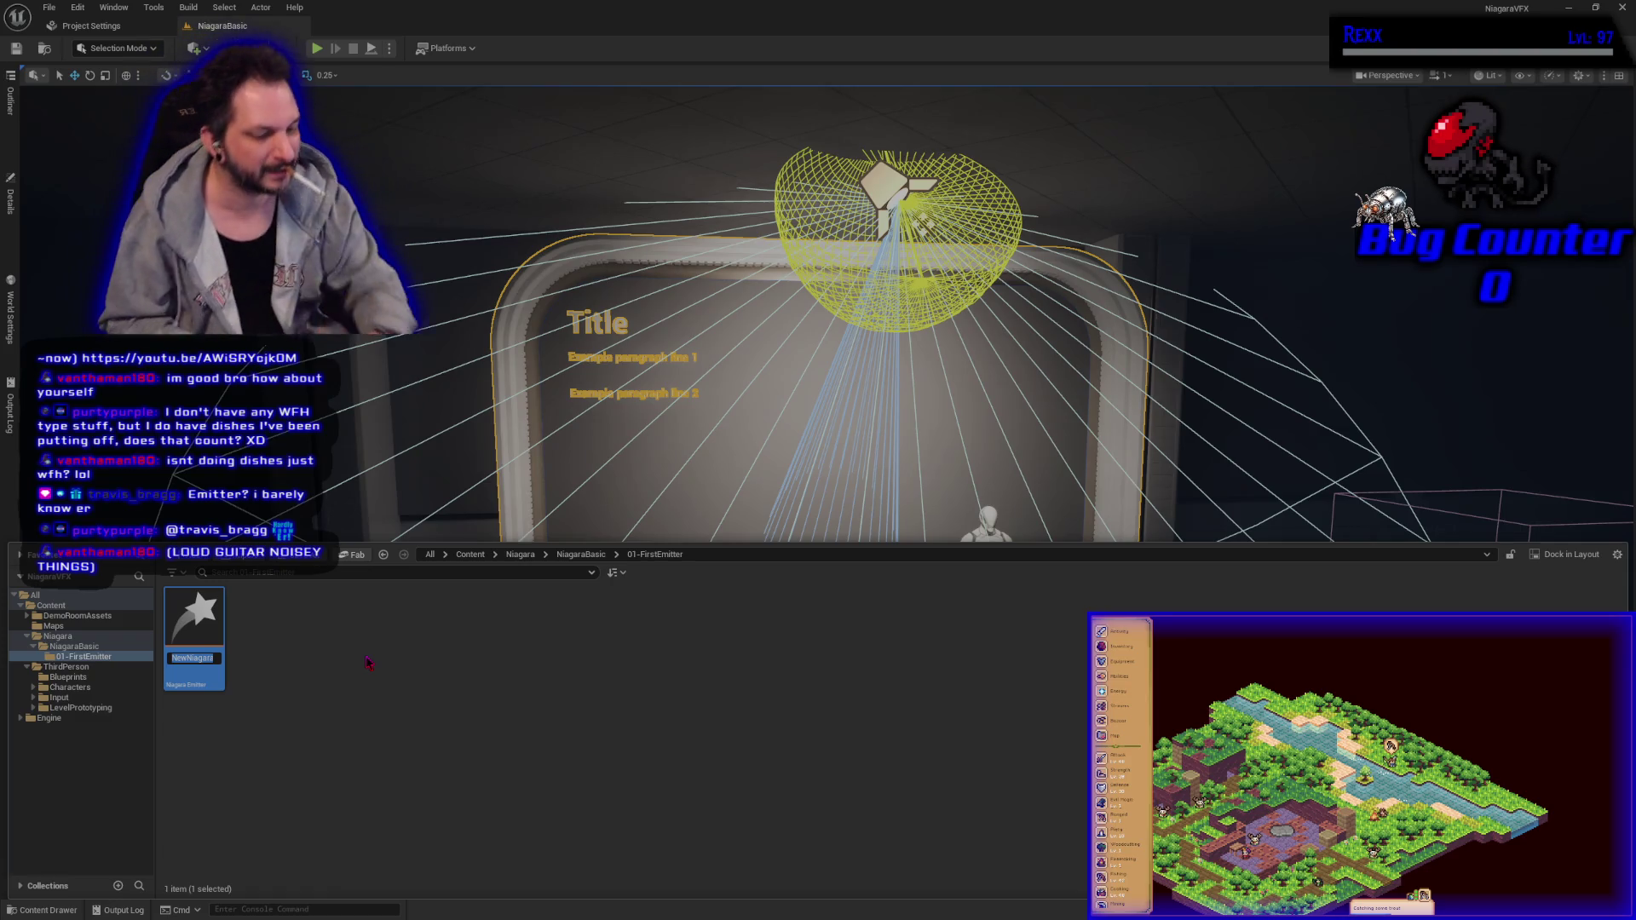
pyautogui.press('BackSpace')
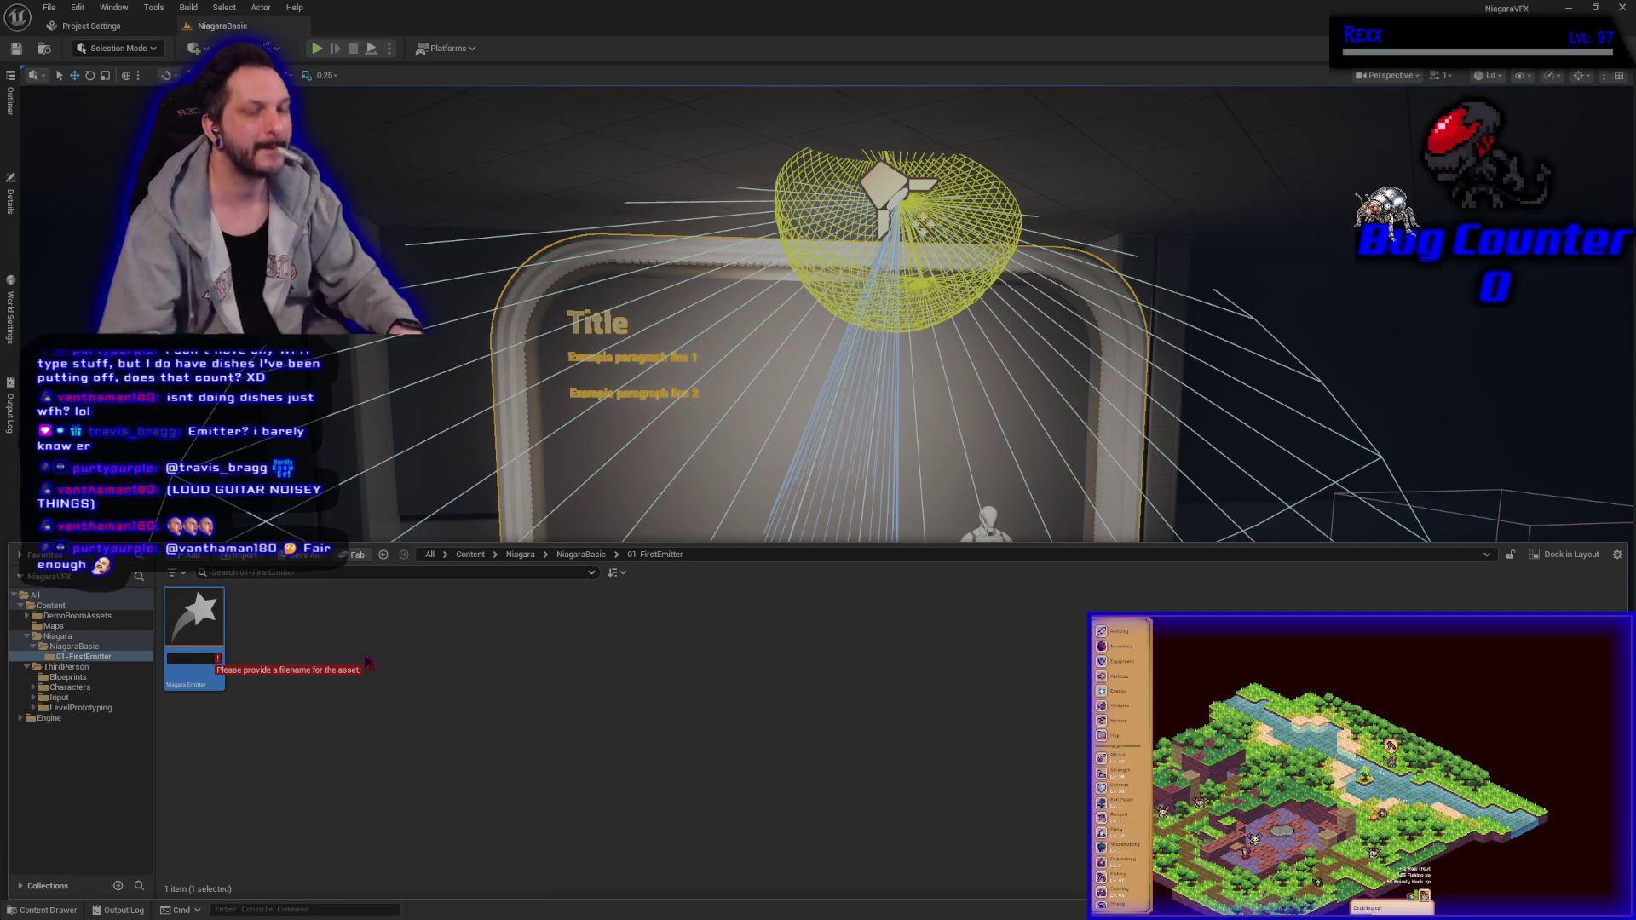
pyautogui.write('NE')
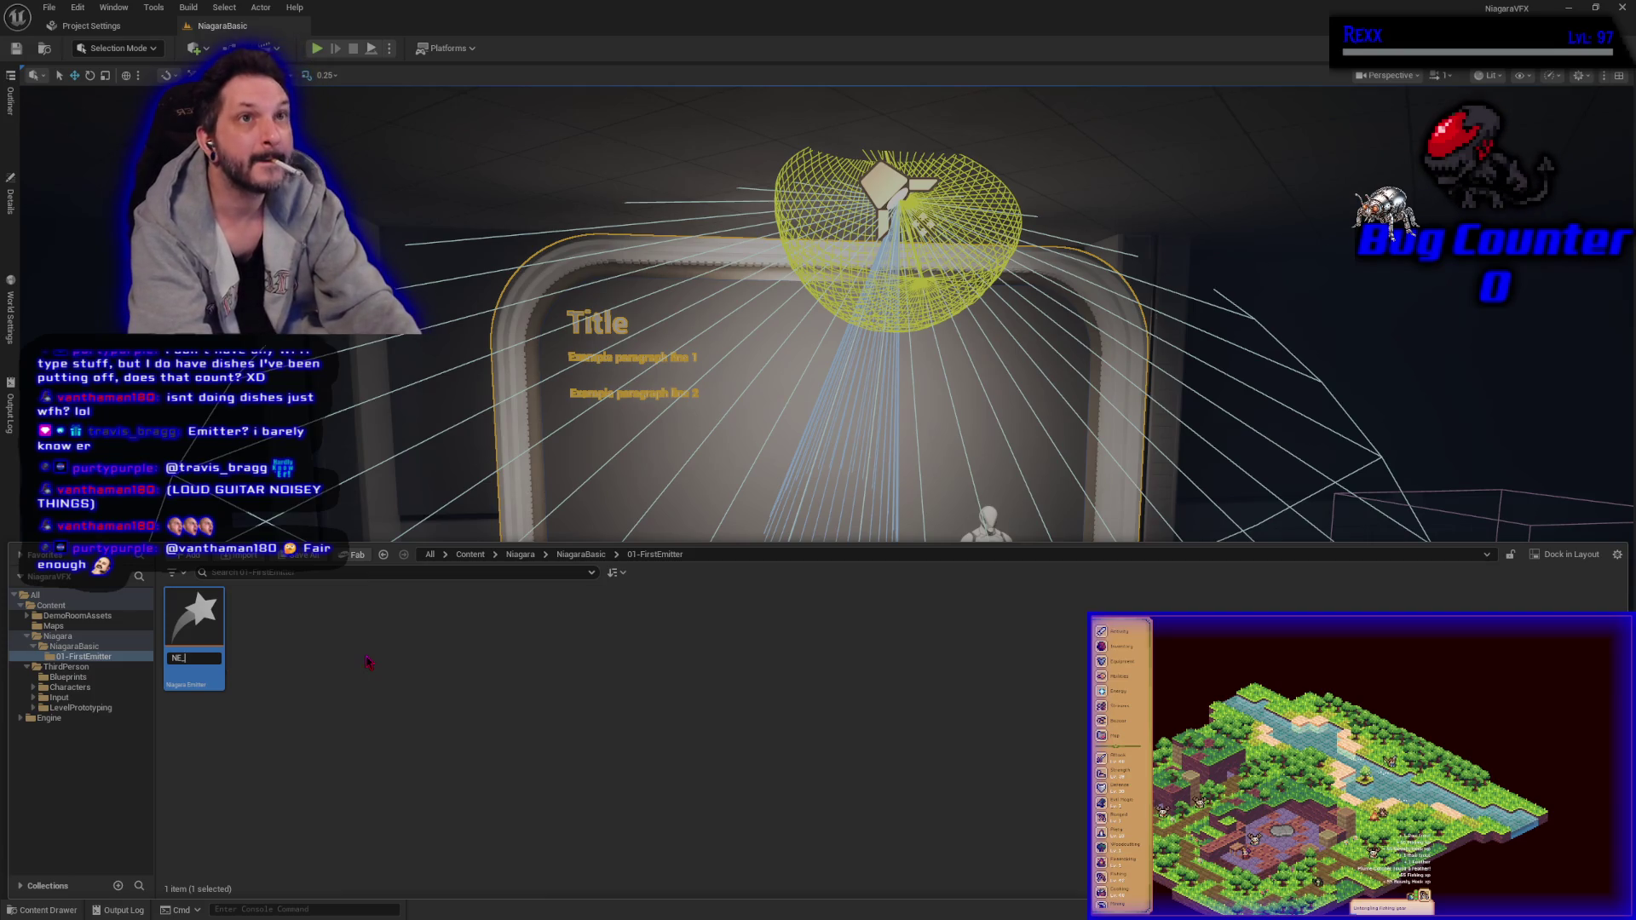
pyautogui.write('_FirstEmitter')
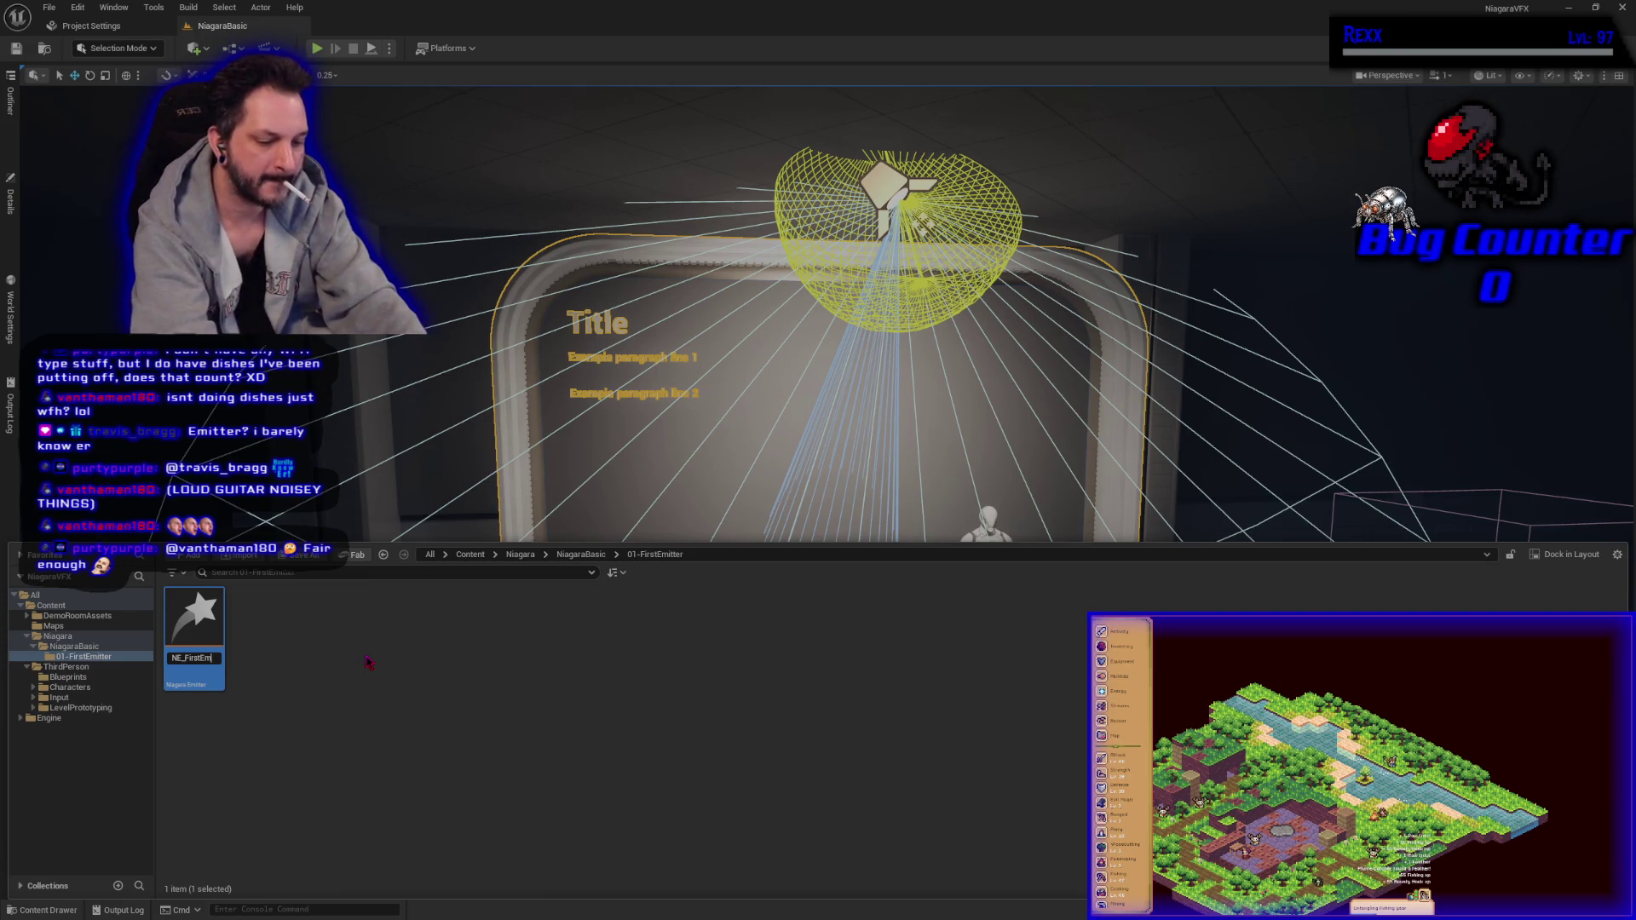
pyautogui.press('Return')
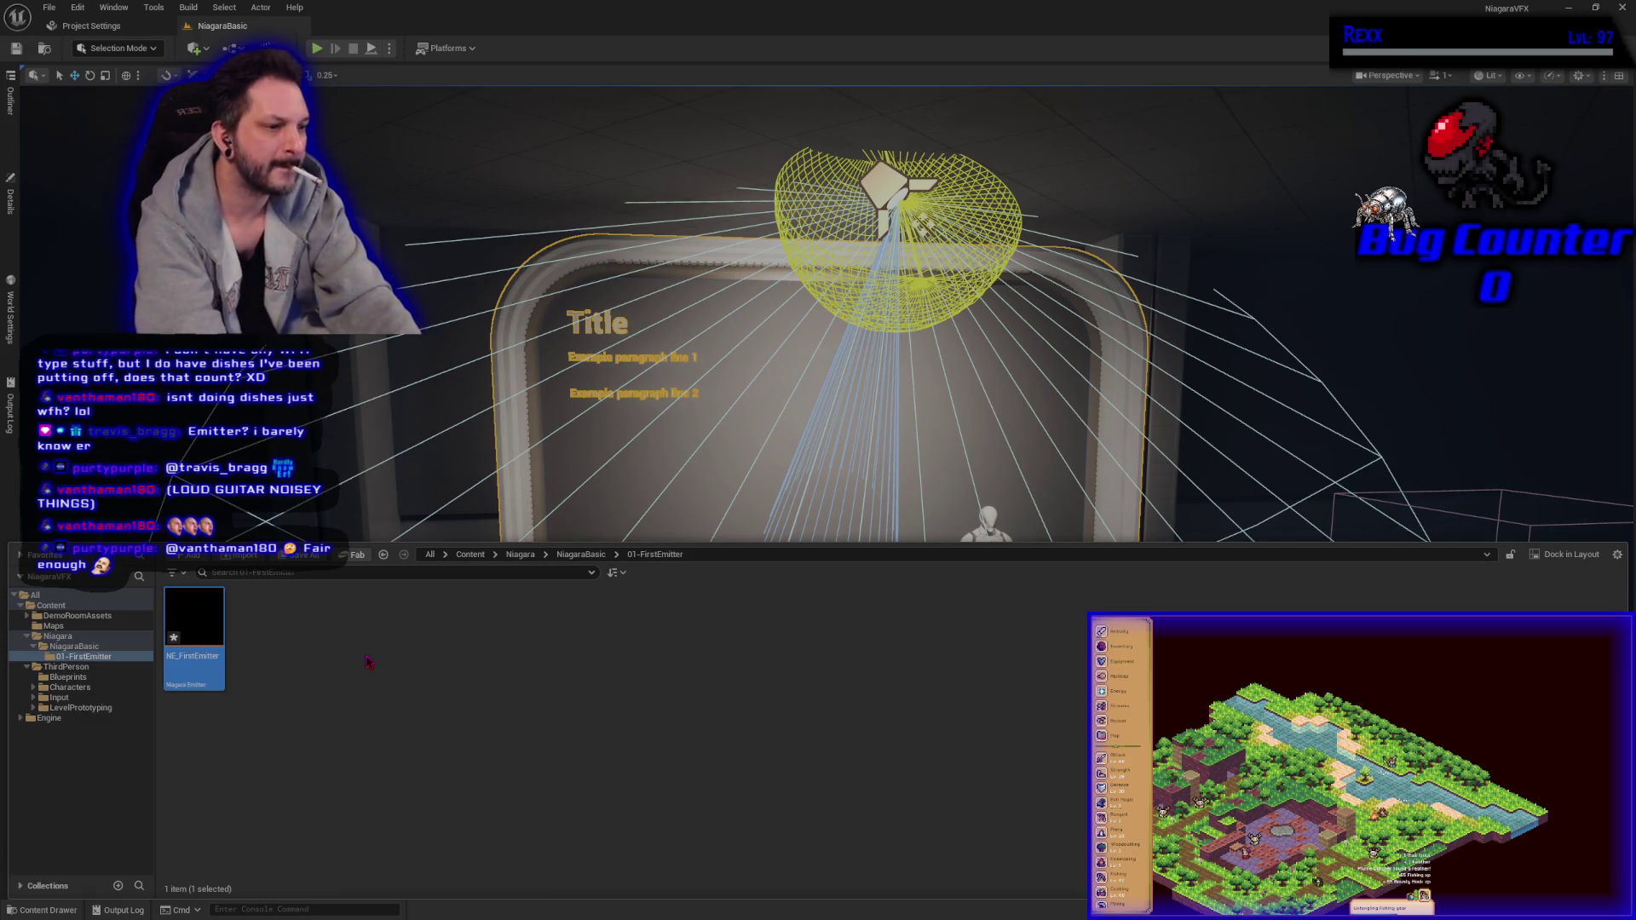
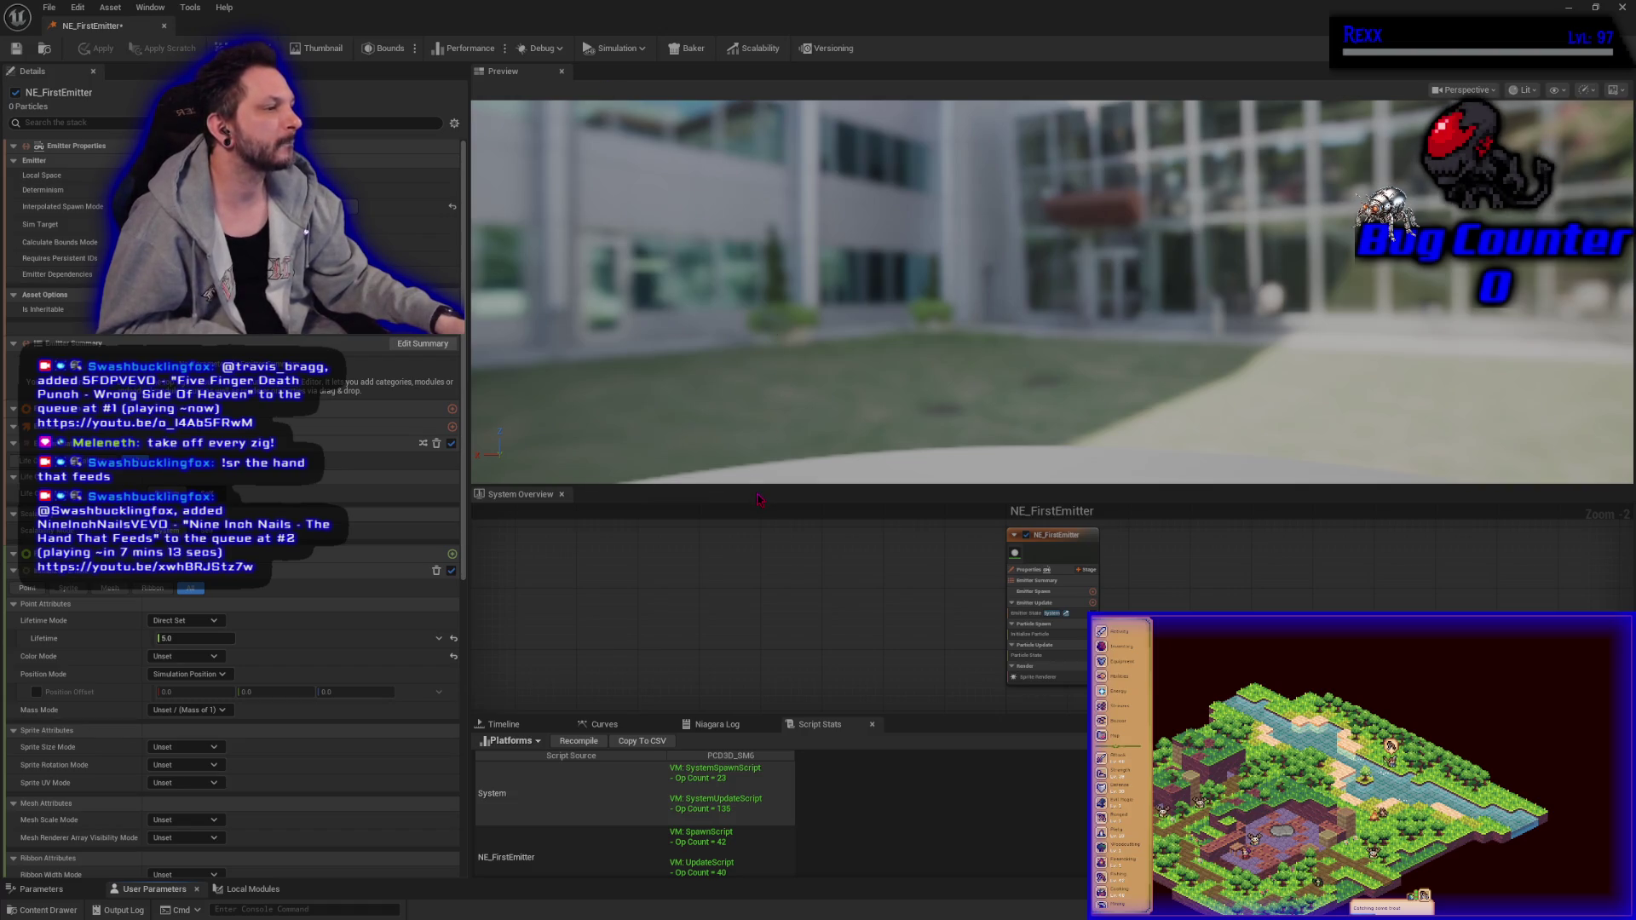
# Step: Dock the NE_FirstEmitter editor into the main window with System Overview left of Preview
pyautogui.press('super+Down')
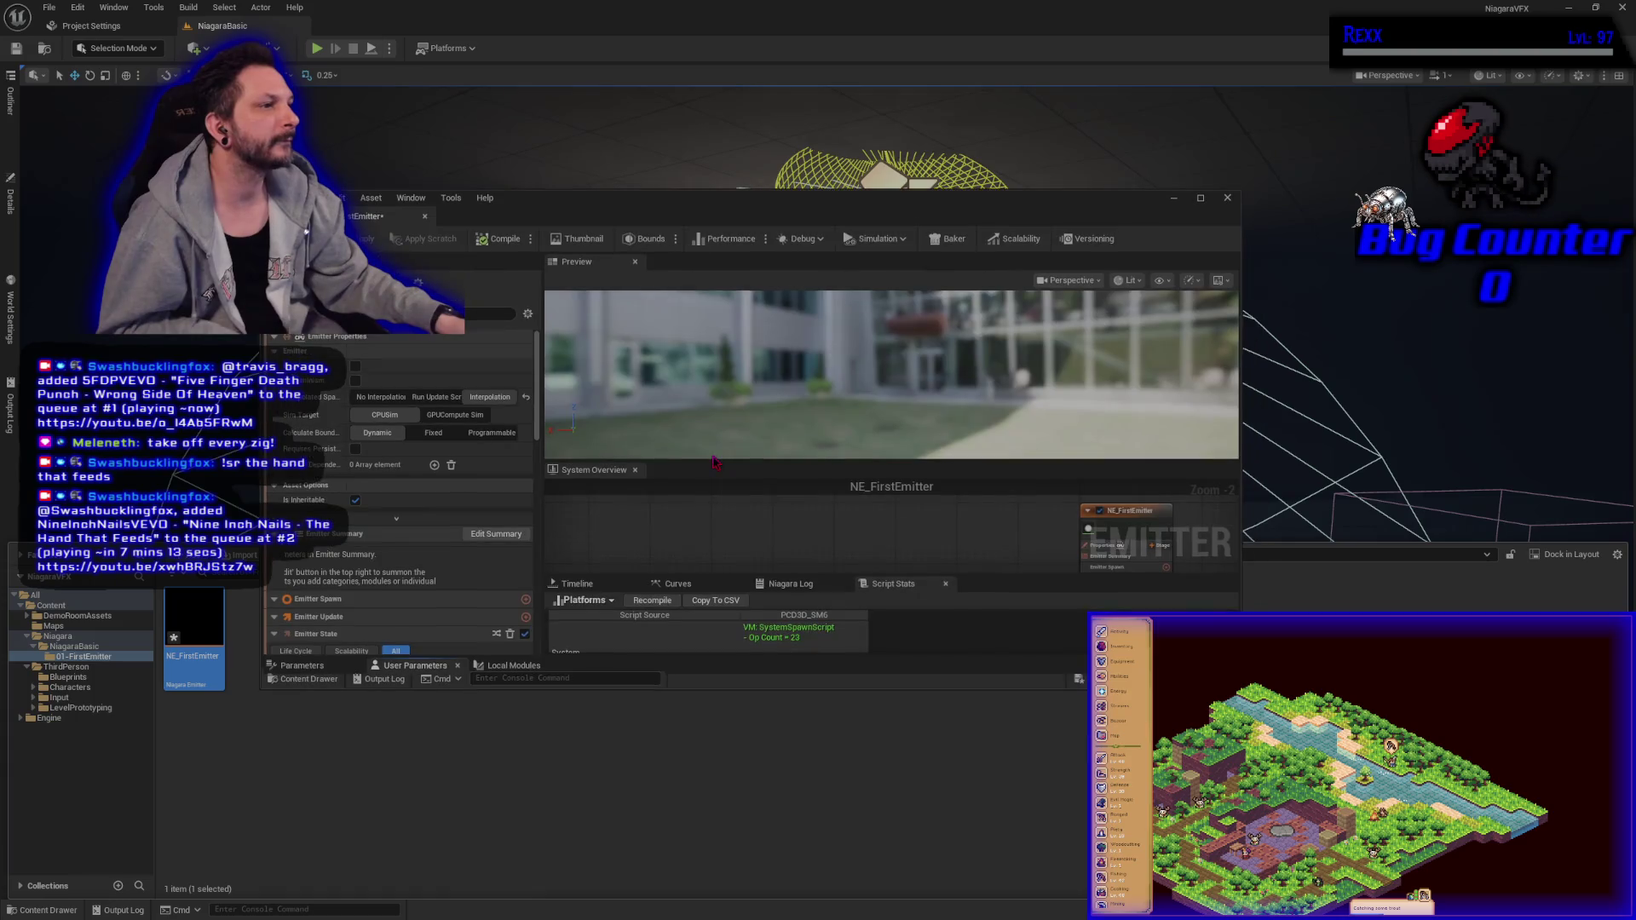
pyautogui.moveTo(326, 212); pyautogui.dragTo(404, 66)
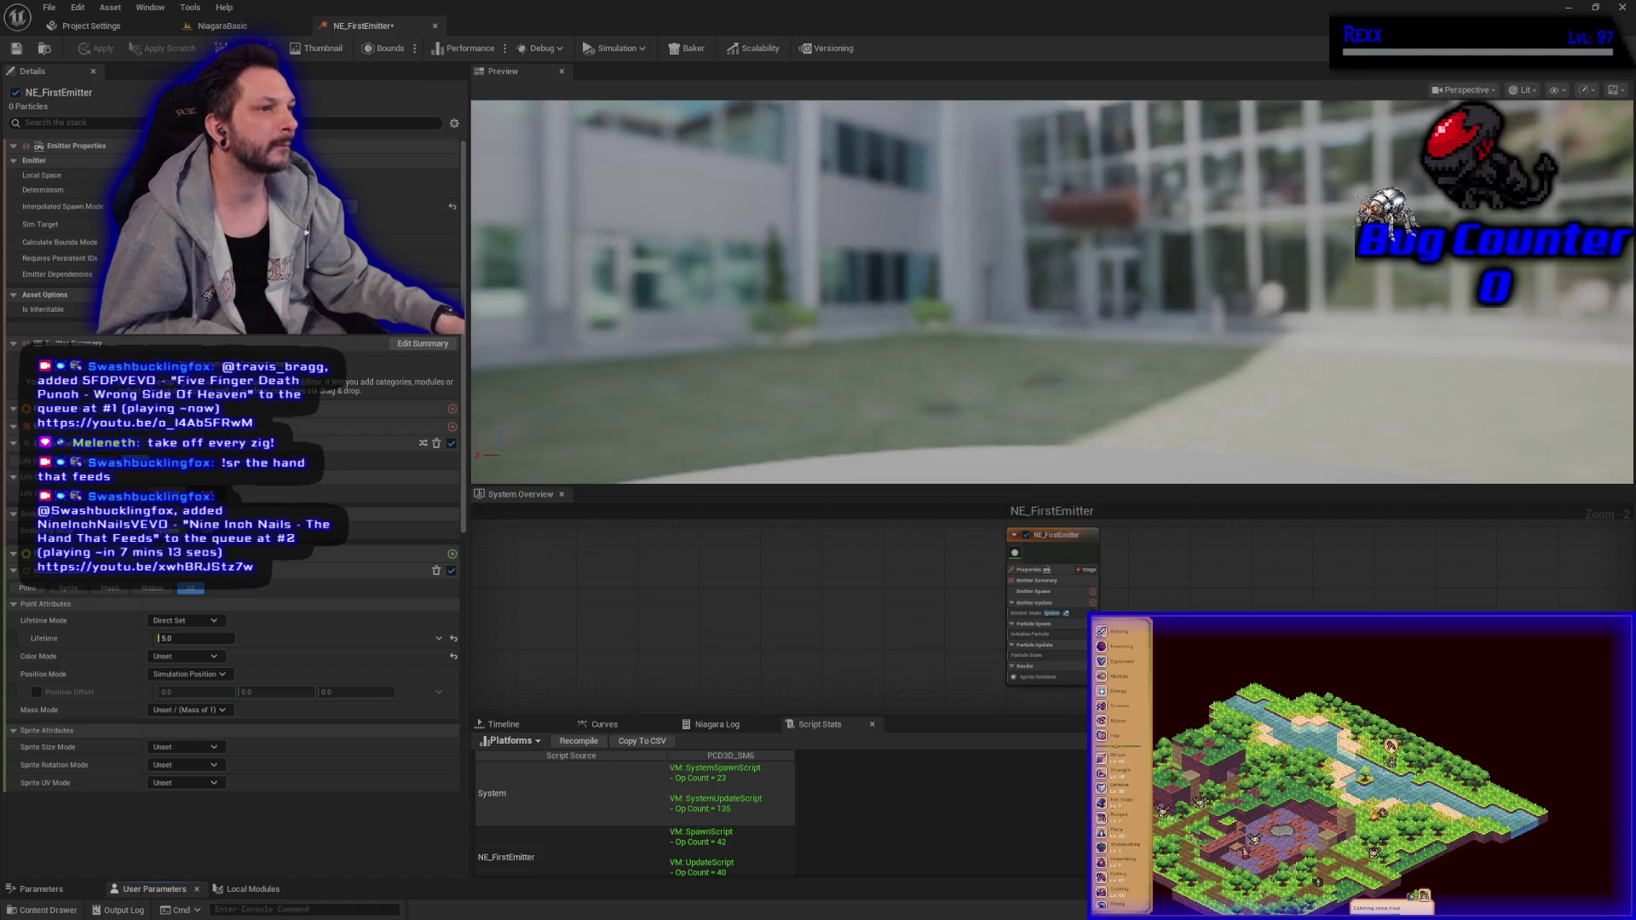
pyautogui.moveTo(520, 494)
pyautogui.mouseDown()
pyautogui.moveTo(526, 276)
pyautogui.moveTo(478, 249)
pyautogui.moveTo(500, 254)
pyautogui.mouseUp()
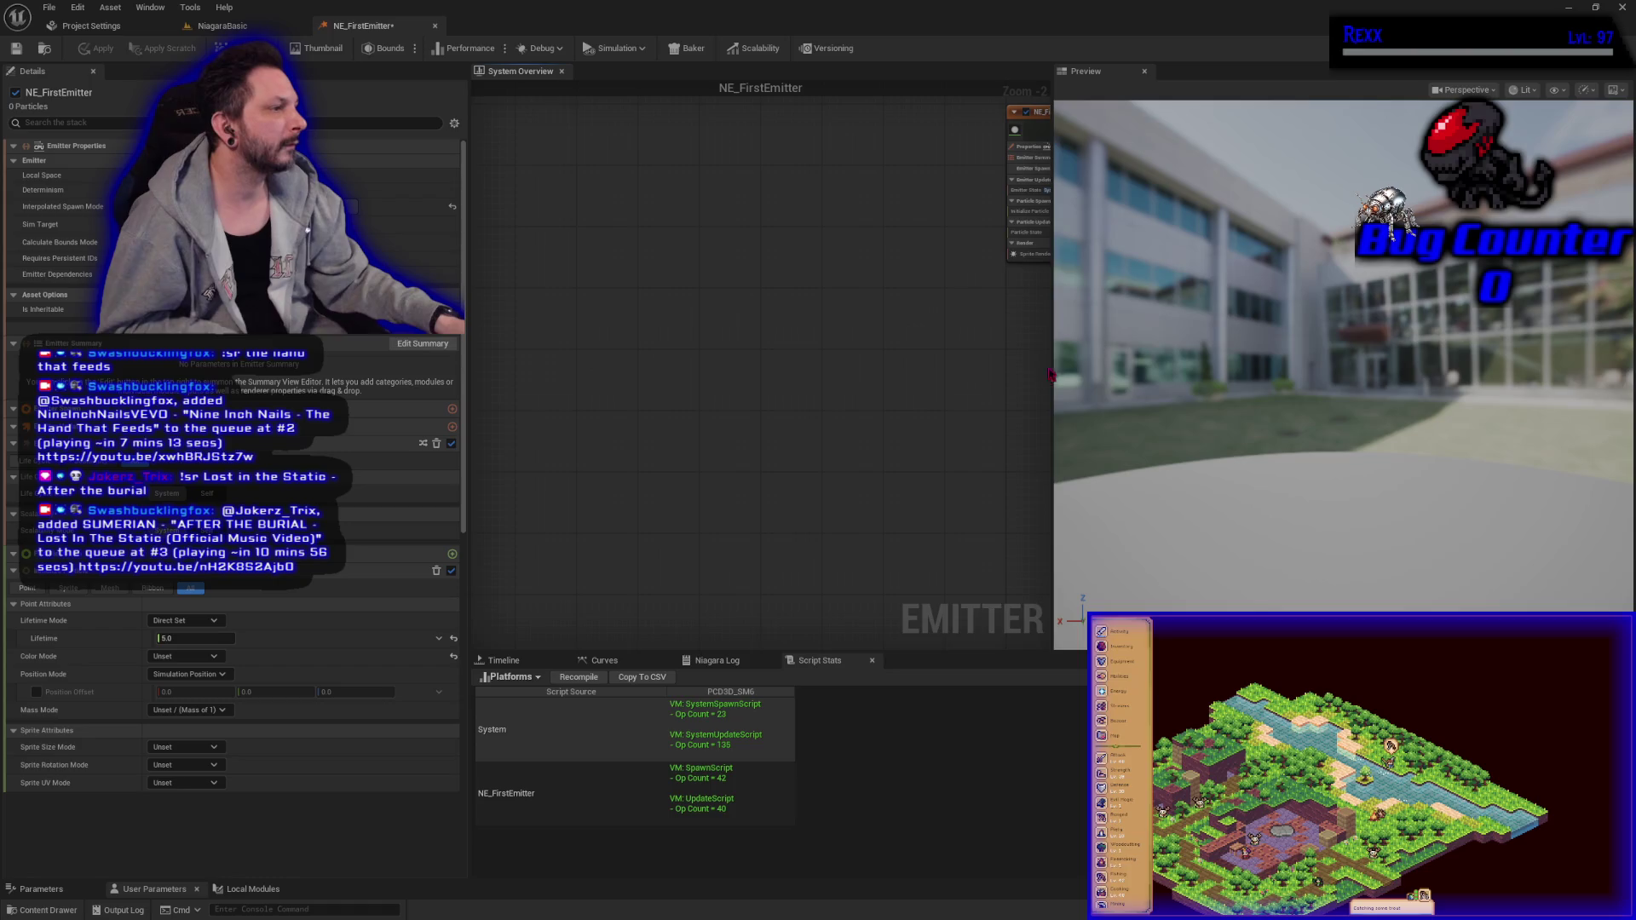
# Step: Widen the graph, narrow the preview, size the Script Stats panel and centre the emitter node
pyautogui.moveTo(1051, 361)
pyautogui.mouseDown()
pyautogui.moveTo(1214, 379)
pyautogui.moveTo(1182, 379)
pyautogui.mouseUp()
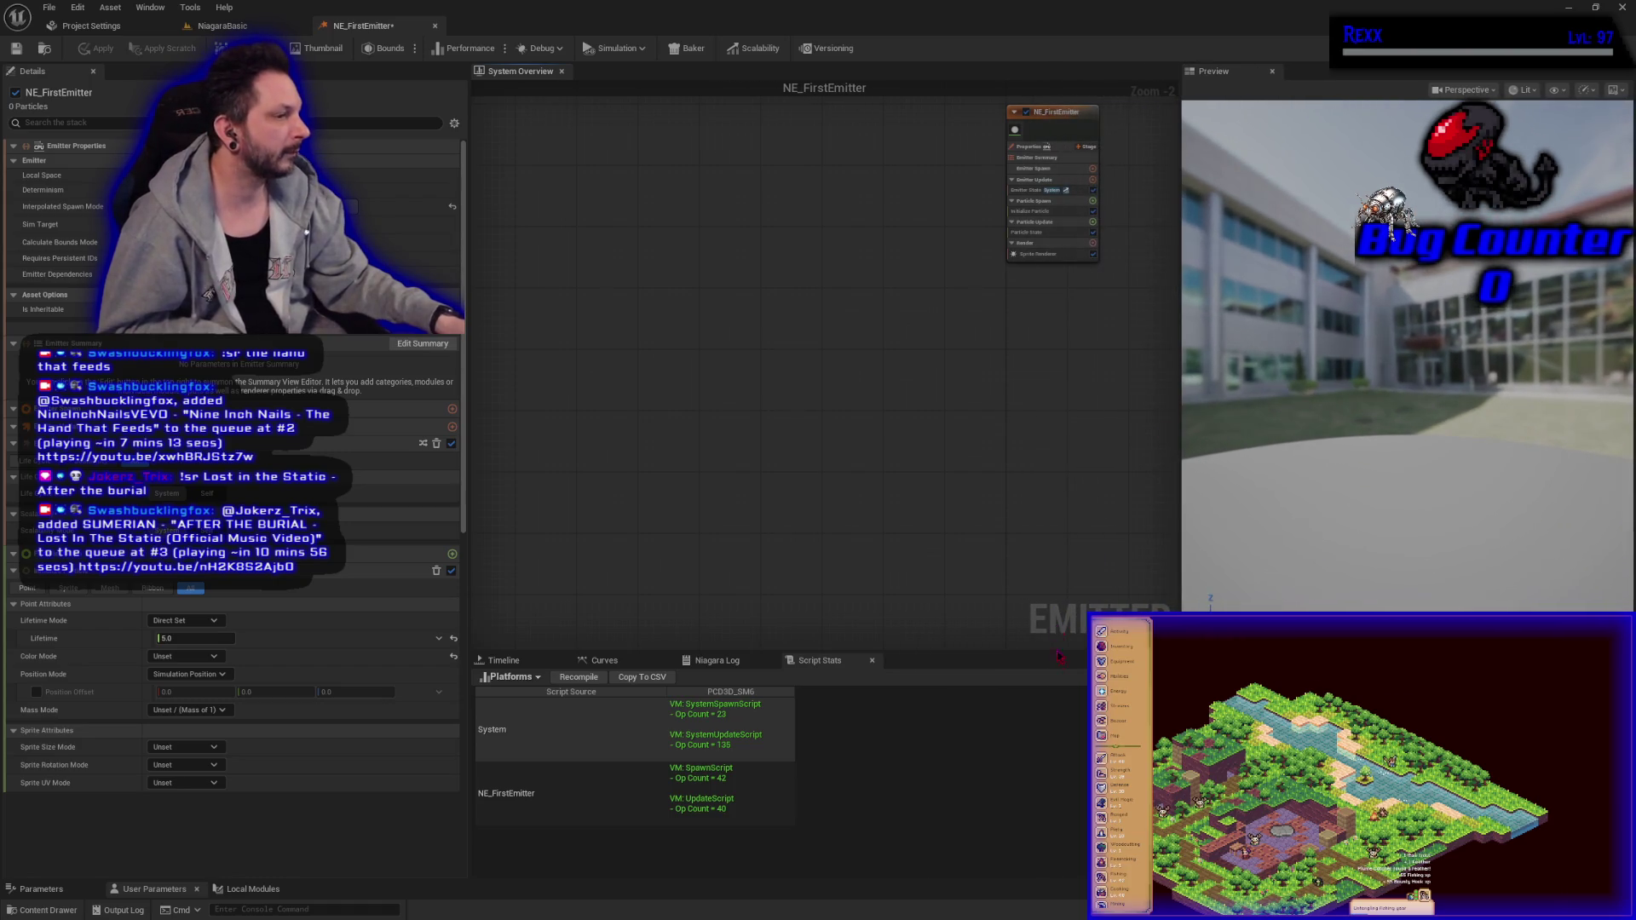
pyautogui.moveTo(1048, 647); pyautogui.dragTo(1047, 514)
pyautogui.moveTo(1042, 125)
pyautogui.mouseDown()
pyautogui.moveTo(763, 213)
pyautogui.moveTo(582, 246)
pyautogui.mouseUp()
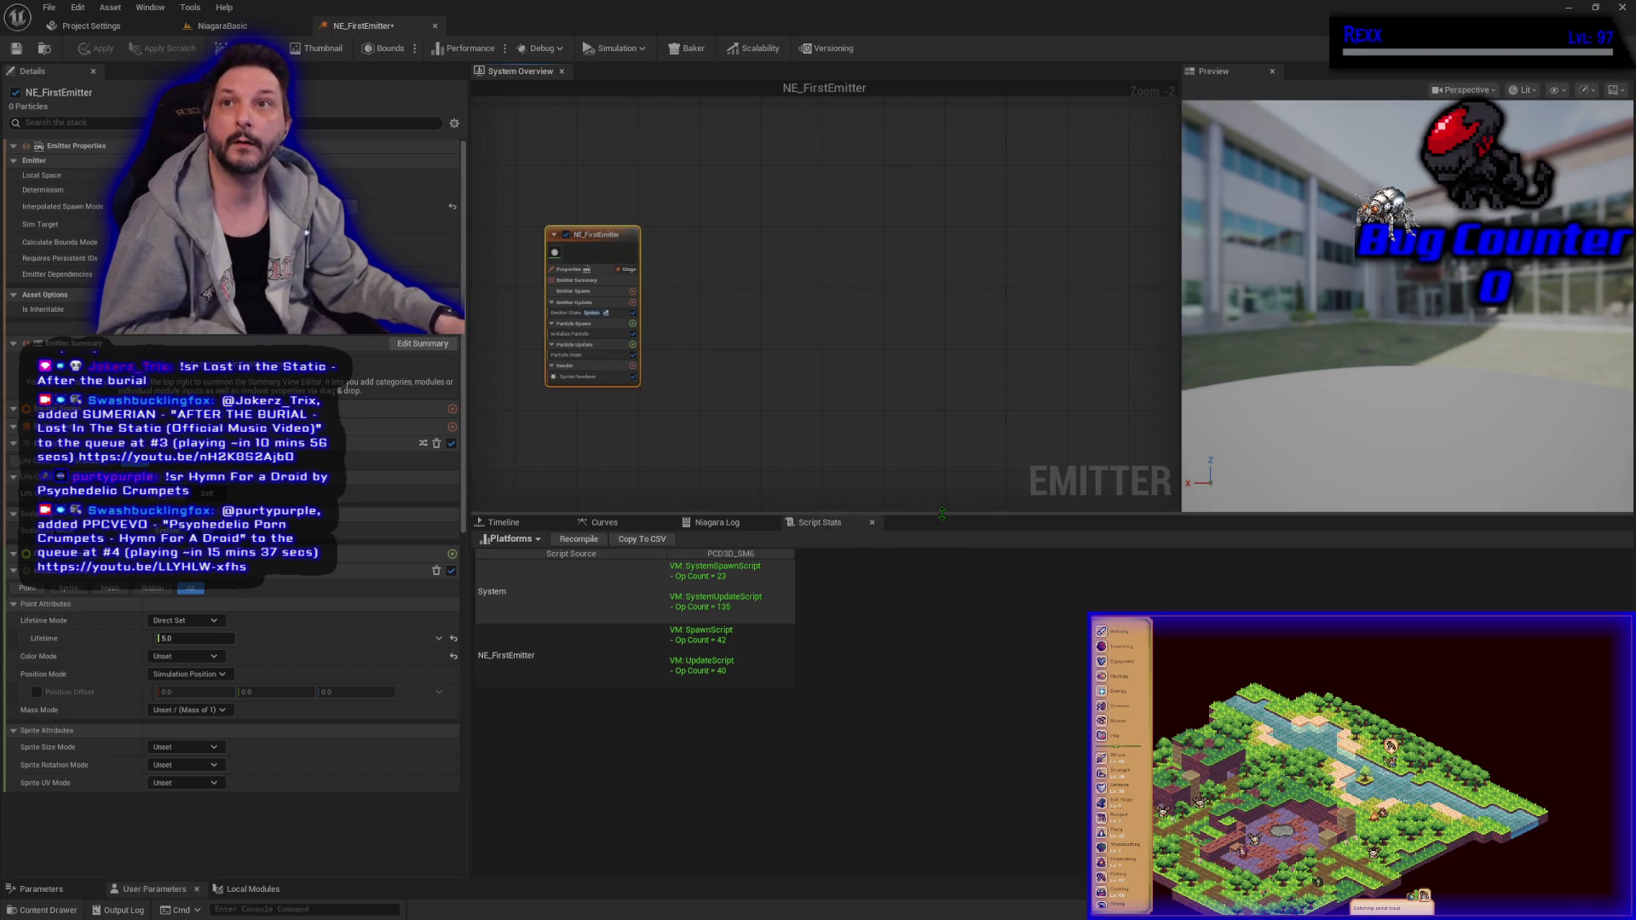
pyautogui.moveTo(942, 514); pyautogui.dragTo(947, 583)
pyautogui.moveTo(946, 572); pyautogui.dragTo(946, 575)
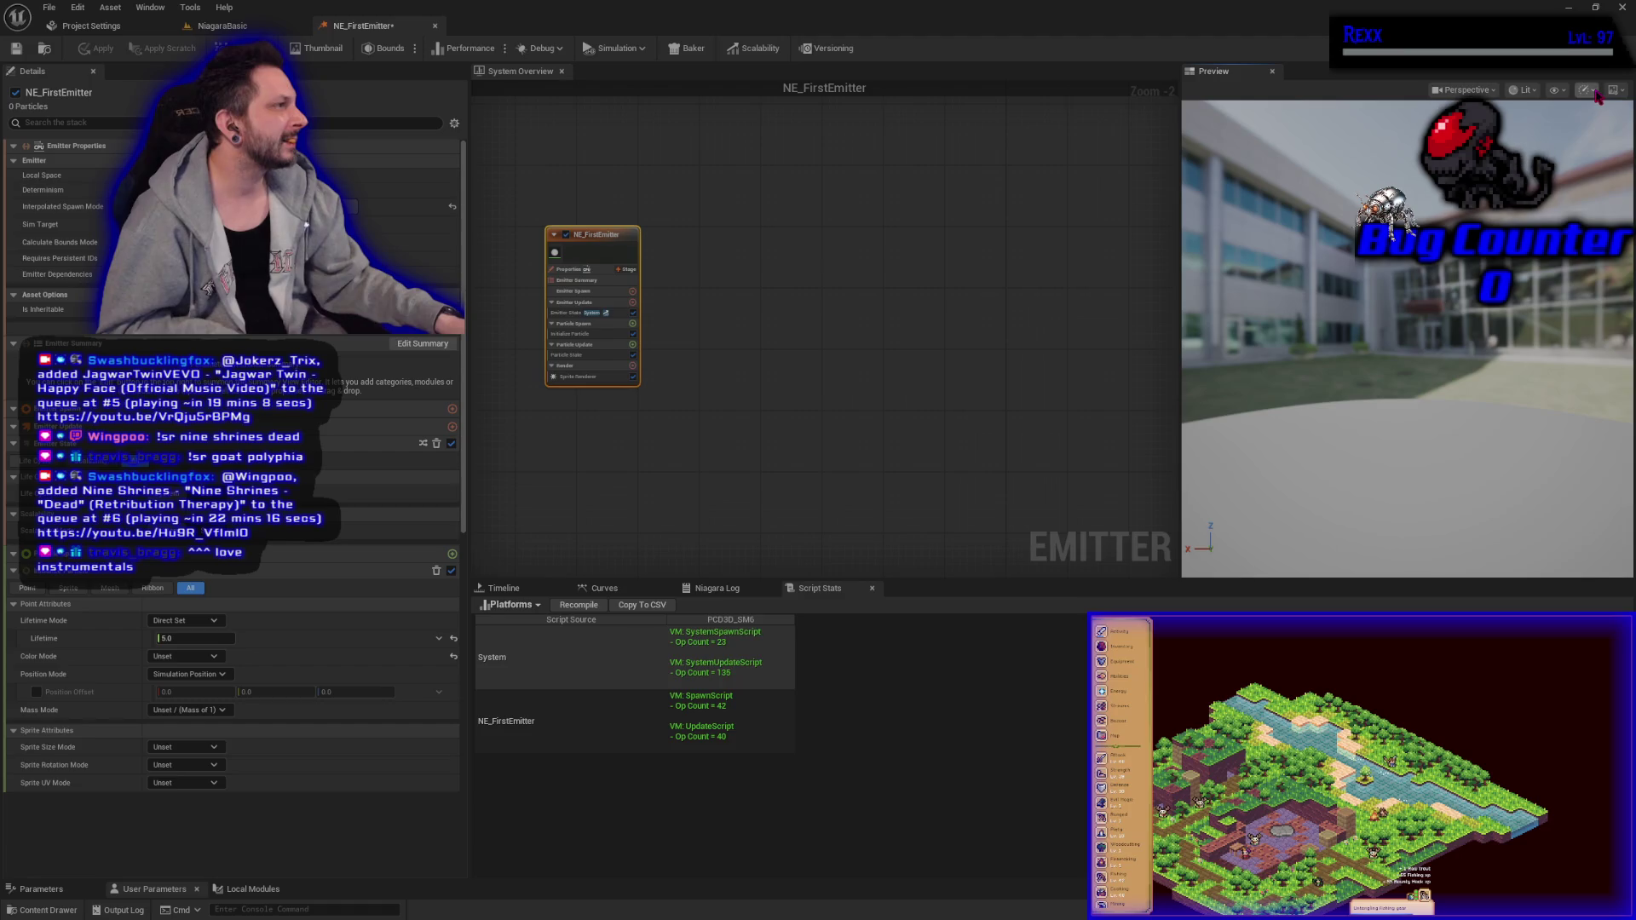
# Step: Turn on Floor in the Preview Scene settings of the preview viewport
pyautogui.moveTo(1619, 92)
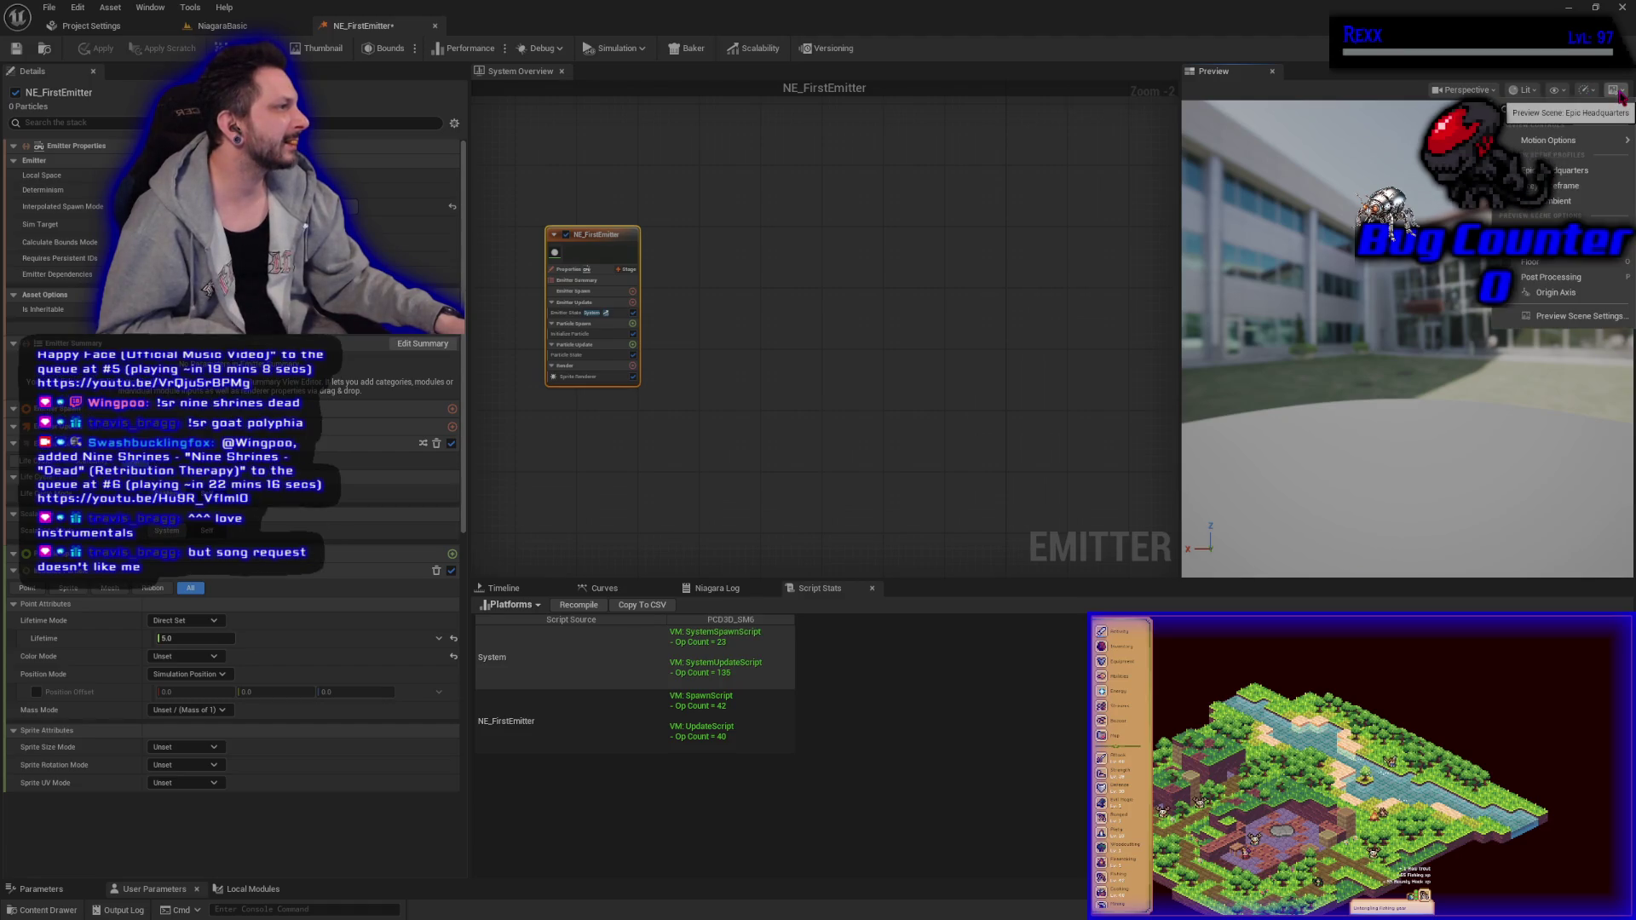
pyautogui.click(1533, 261)
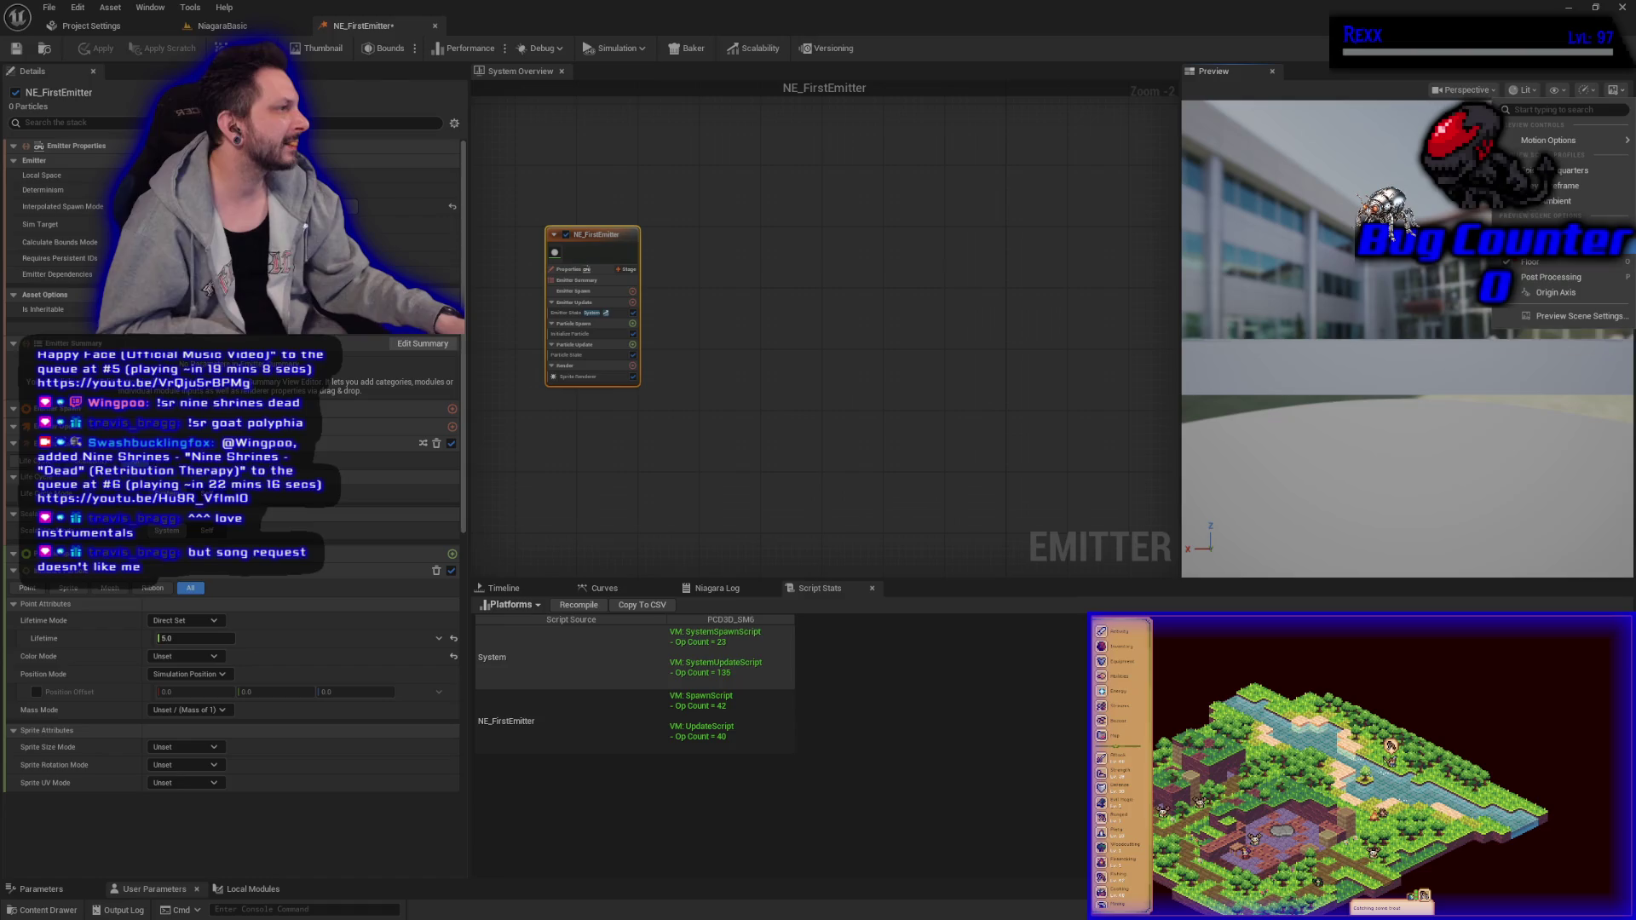
pyautogui.click(1440, 349)
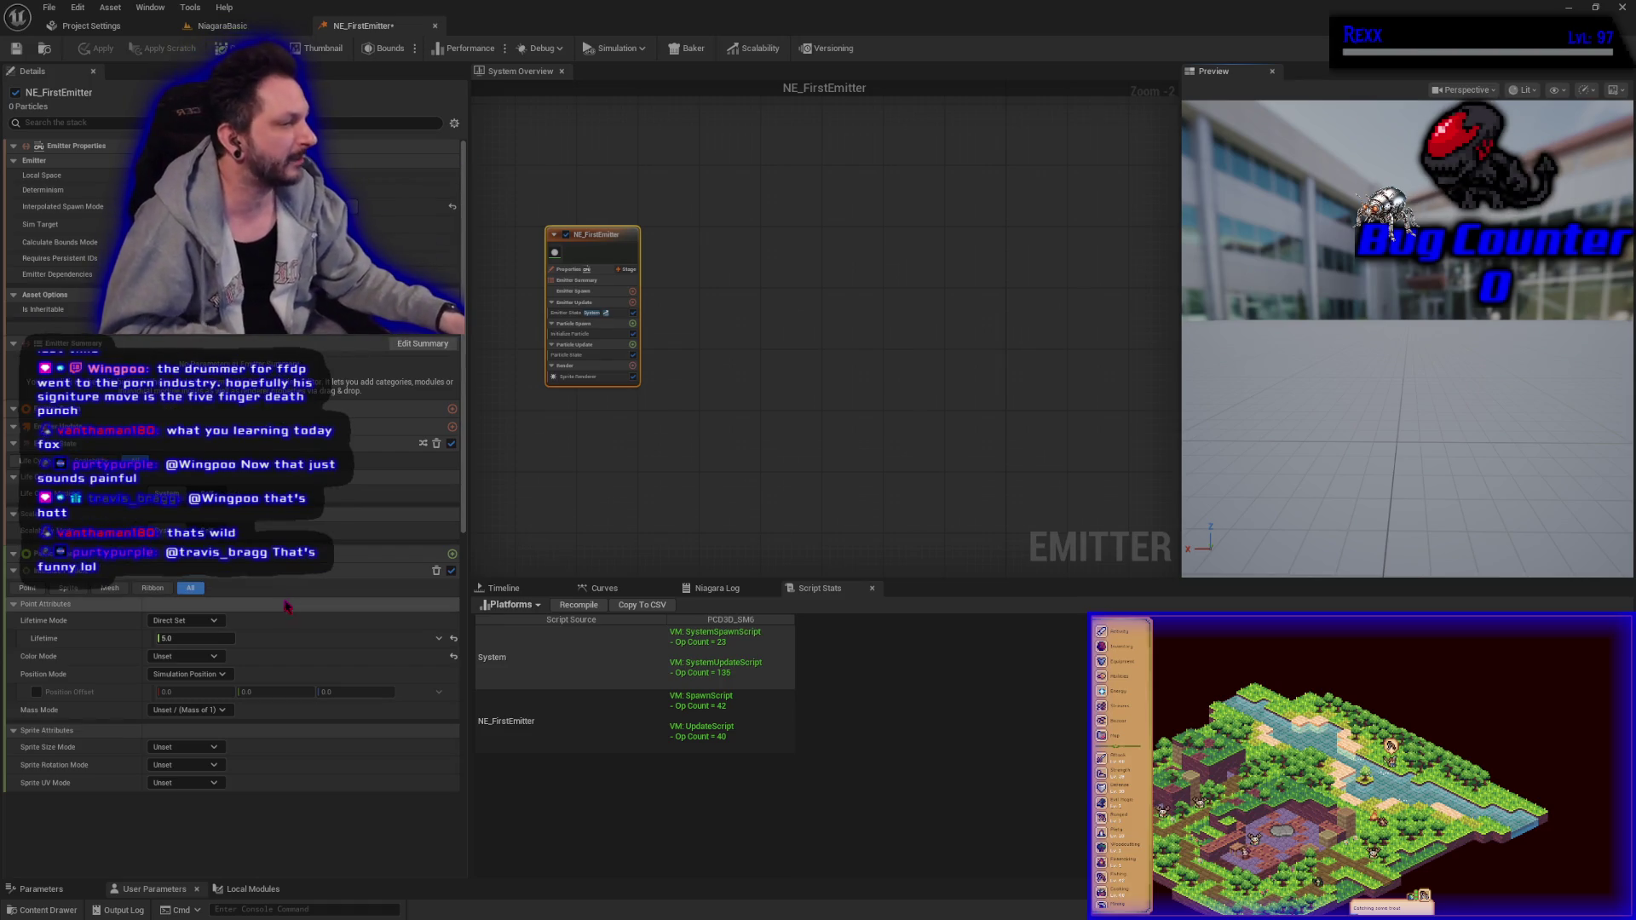
pyautogui.moveTo(690, 453); pyautogui.dragTo(747, 473)
pyautogui.moveTo(635, 449); pyautogui.dragTo(726, 493)
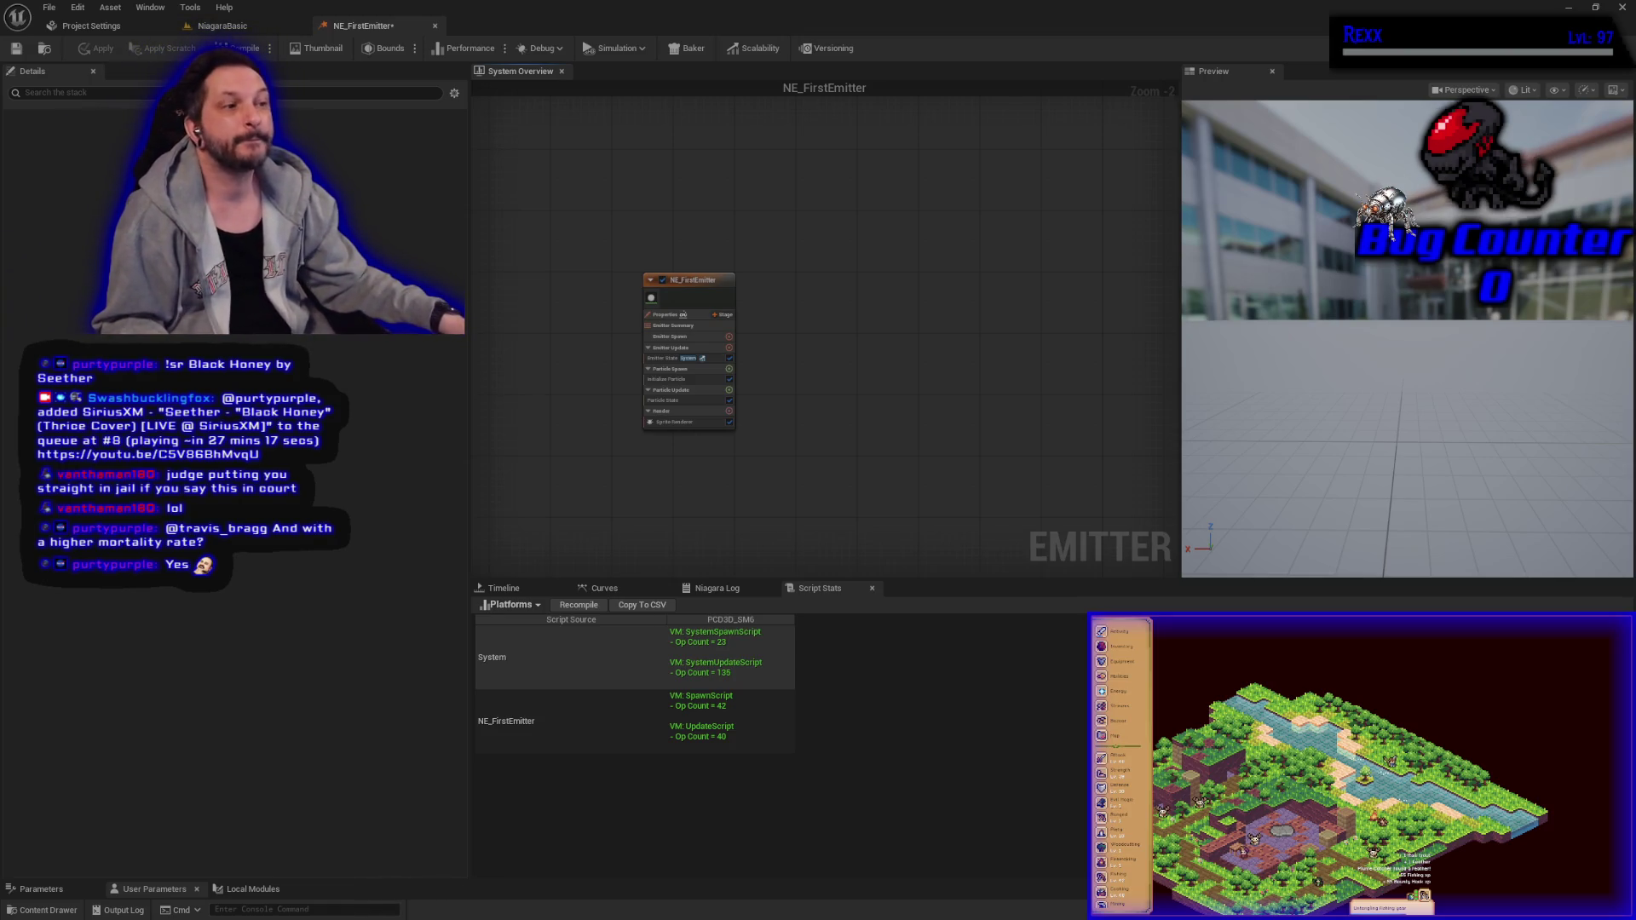
# Step: Zoom the System Overview graph to 1:1 so NE_FirstEmitter's stages and modules are readable
pyautogui.scroll(3, 713, 460)
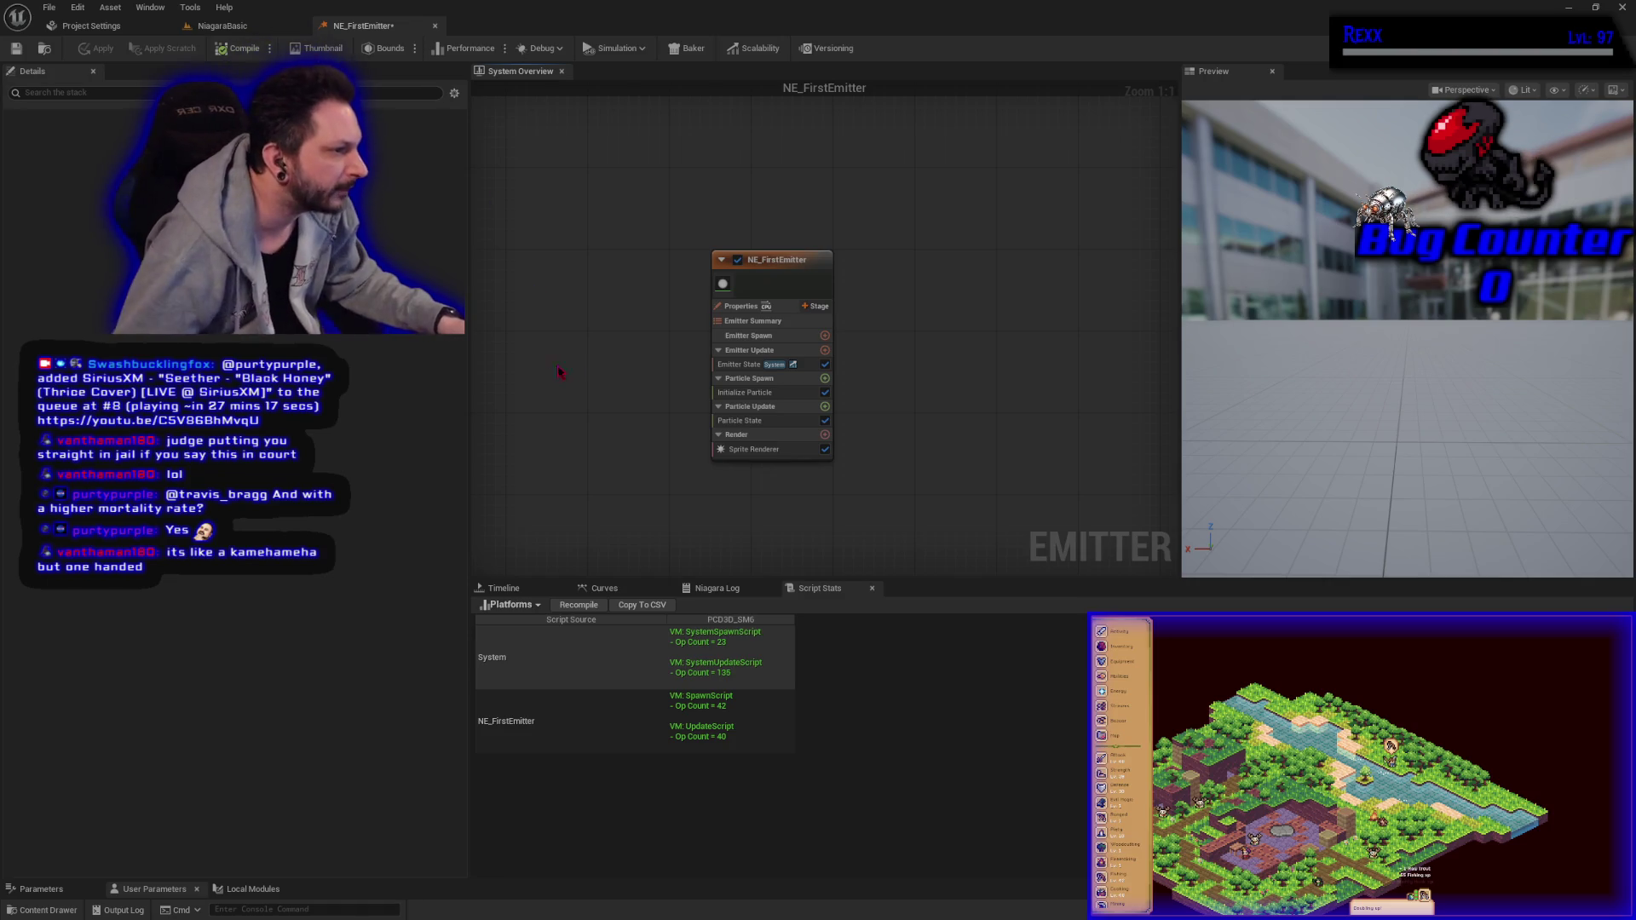
# Step: Show the Render stage's Sprite Renderer settings, including Material, Alignment and Facing Mode
pyautogui.click(767, 447)
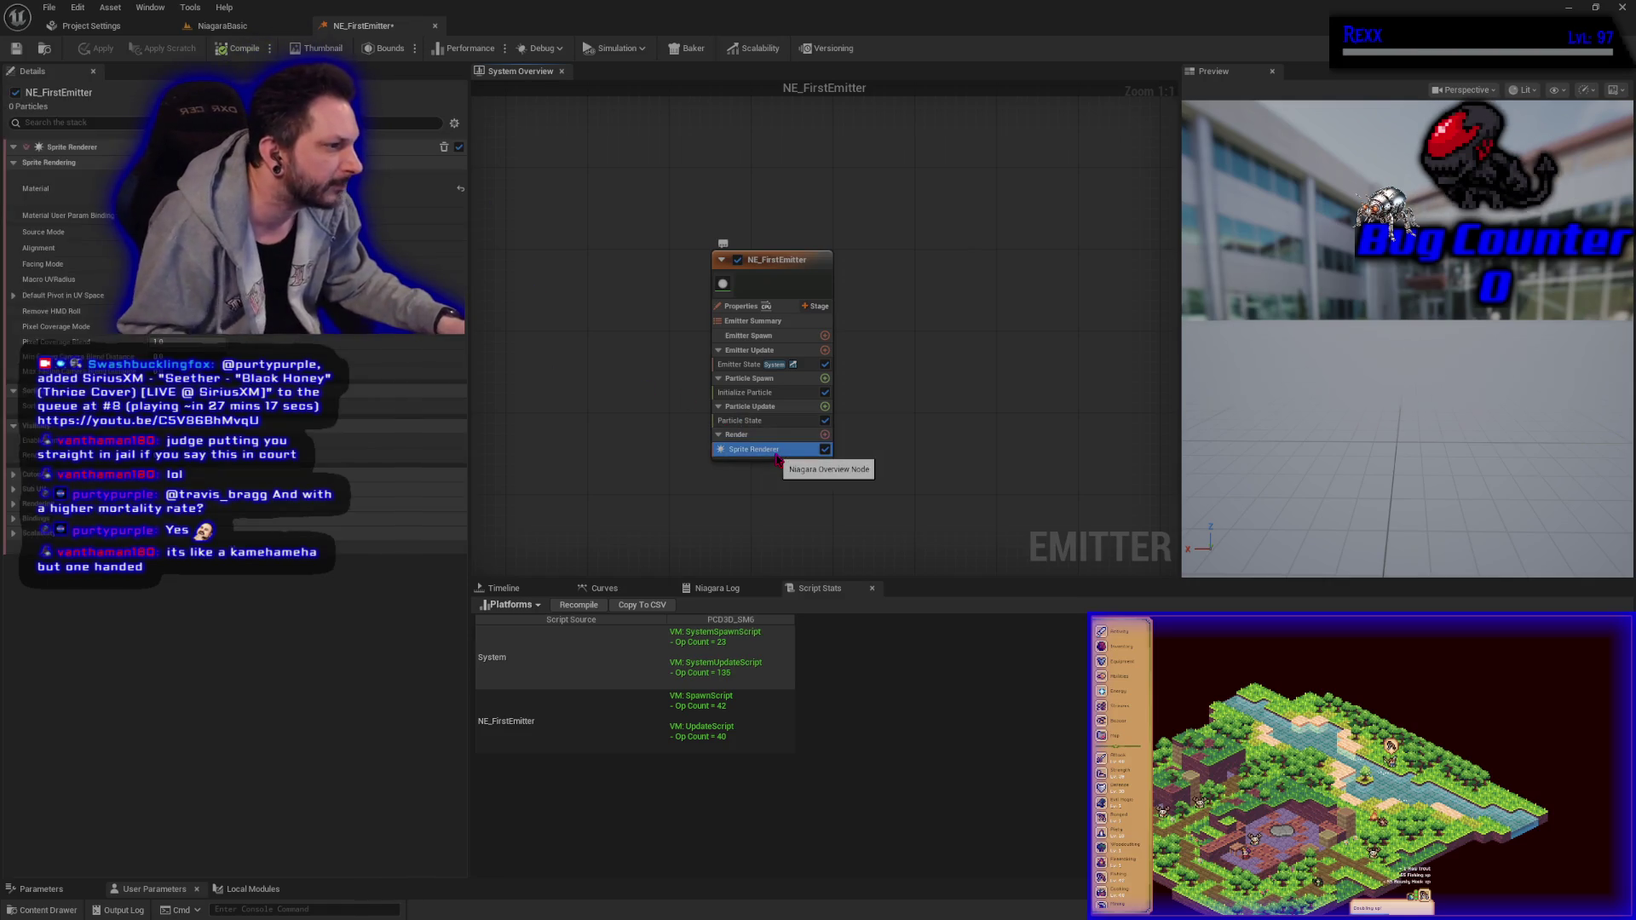
pyautogui.click(774, 436)
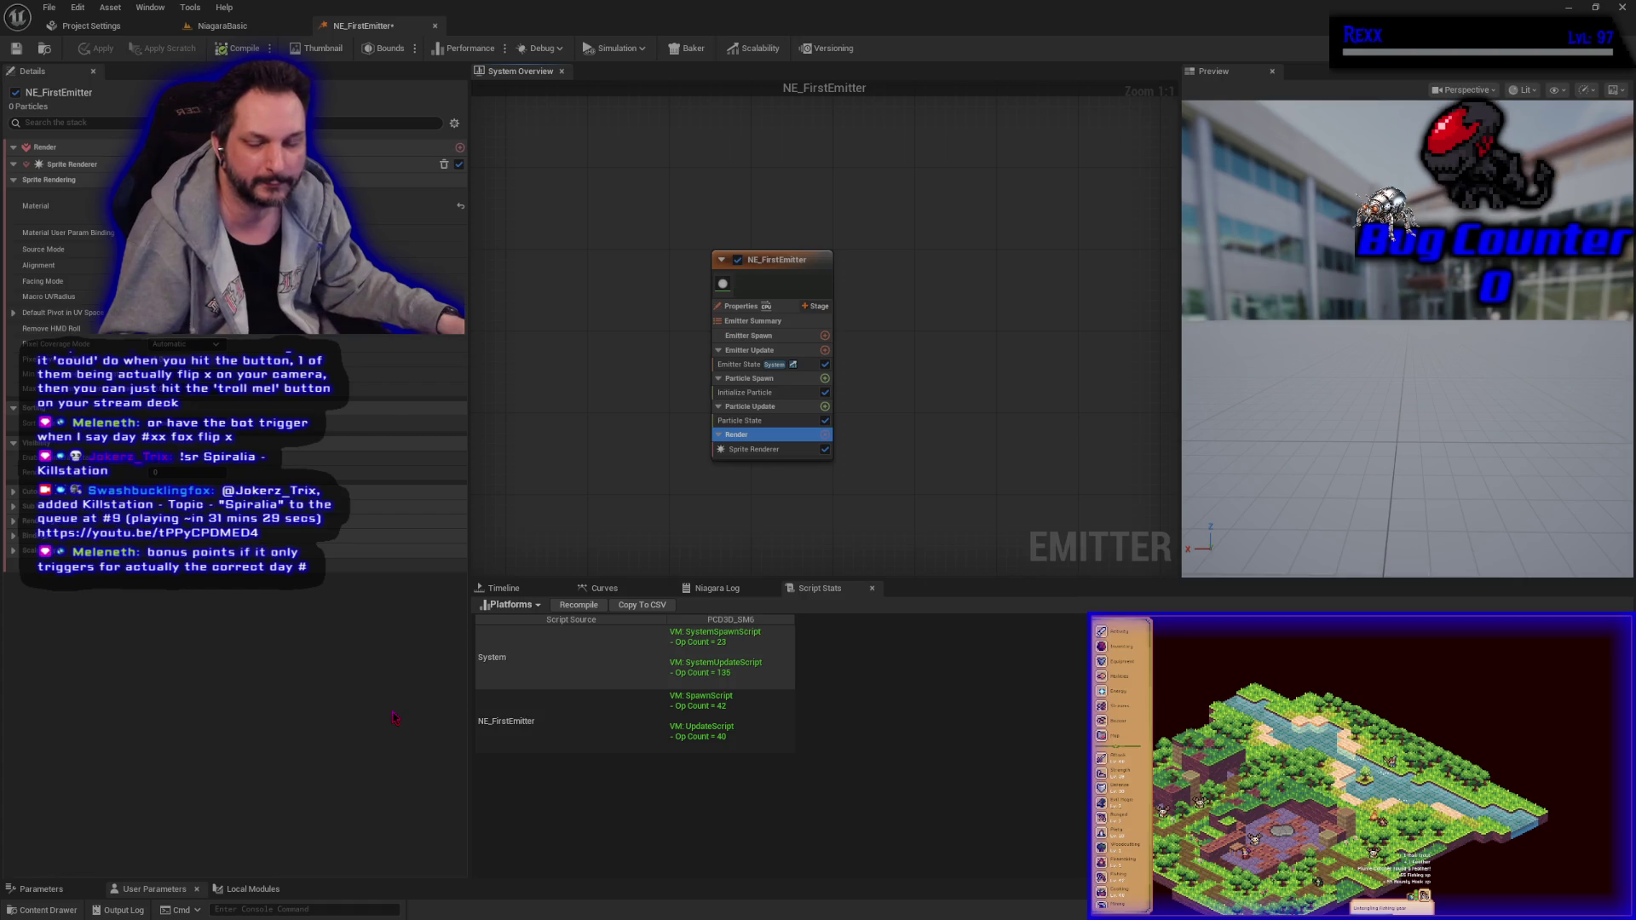
pyautogui.moveTo(806, 521); pyautogui.dragTo(754, 501)
pyautogui.scroll(1, 809, 526)
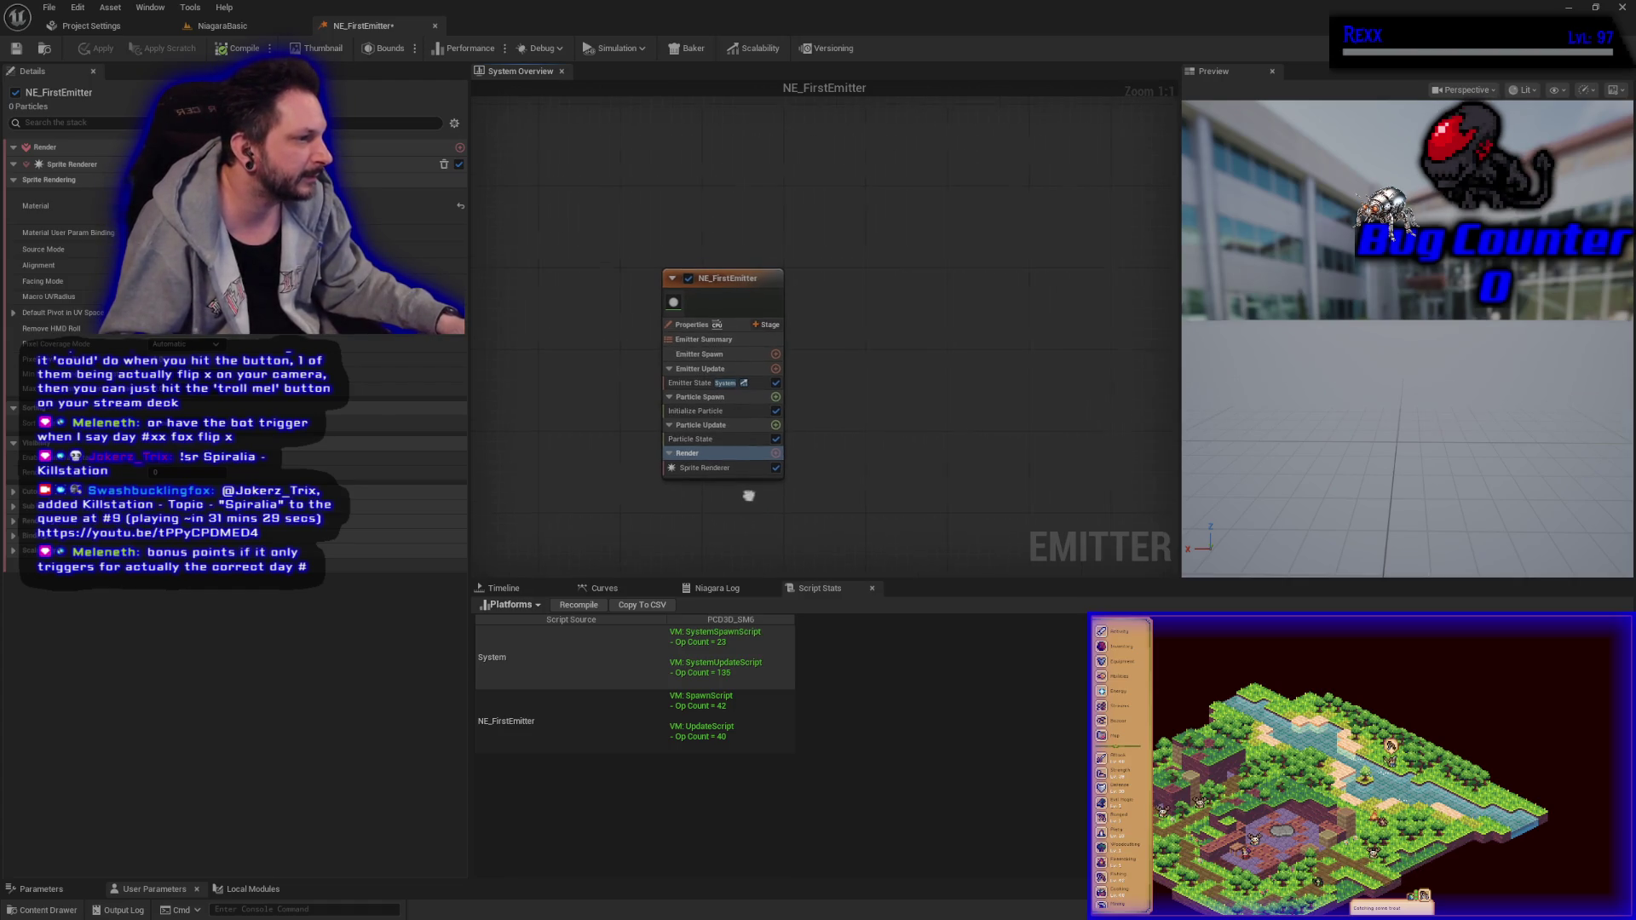
pyautogui.click(714, 452)
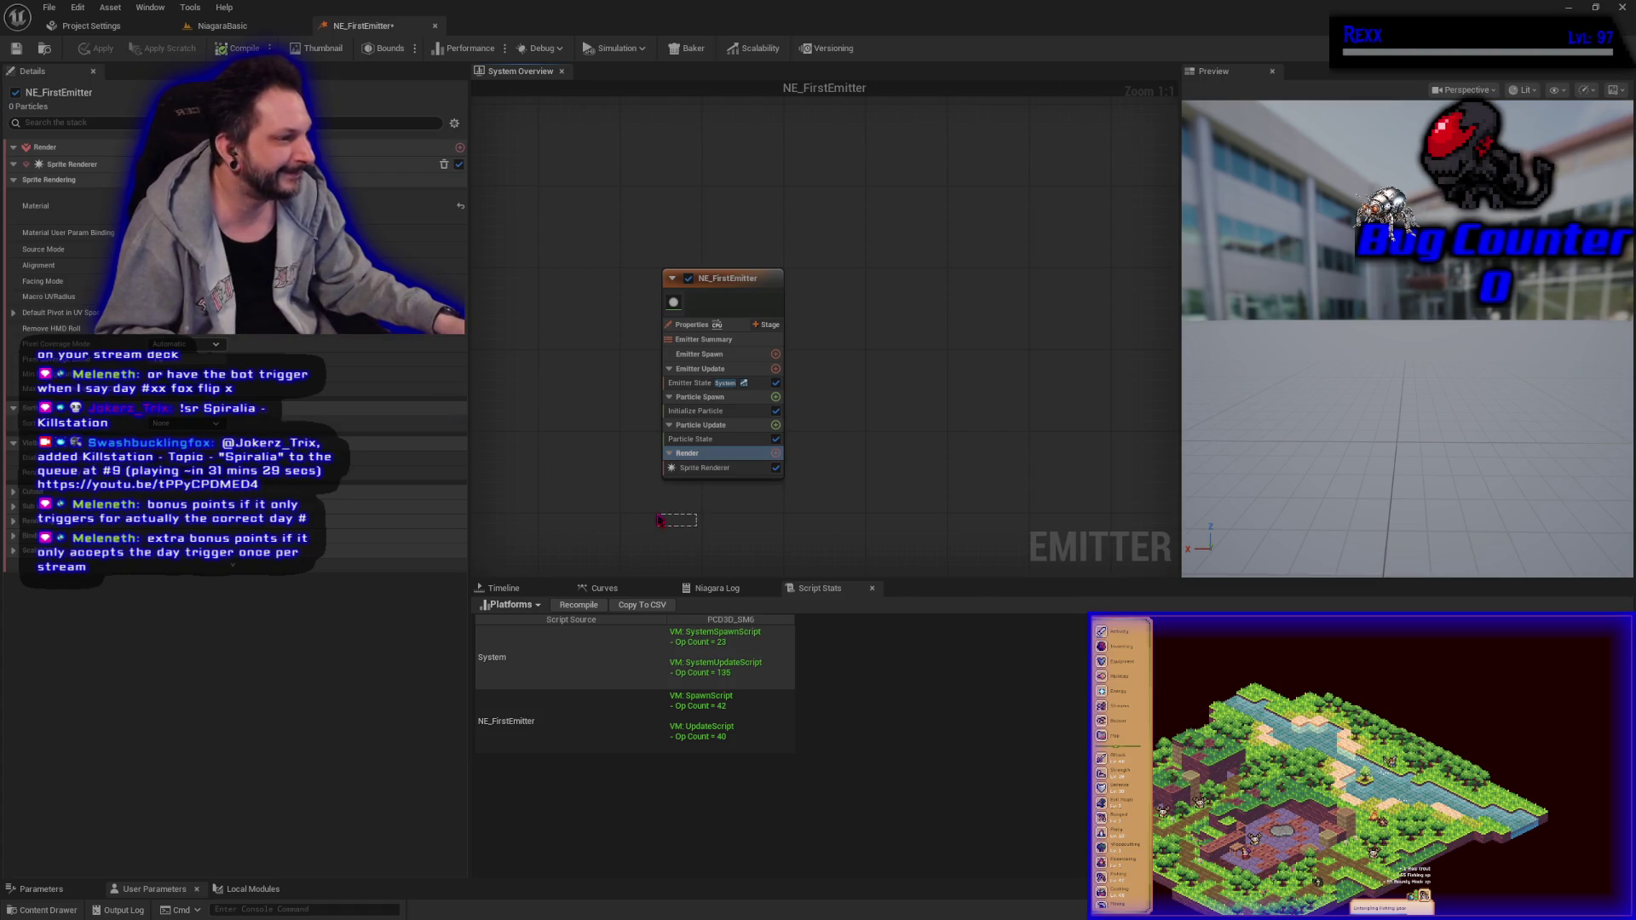
pyautogui.moveTo(714, 530)
pyautogui.mouseDown()
pyautogui.moveTo(547, 500)
pyautogui.moveTo(527, 513)
pyautogui.moveTo(542, 513)
pyautogui.mouseUp()
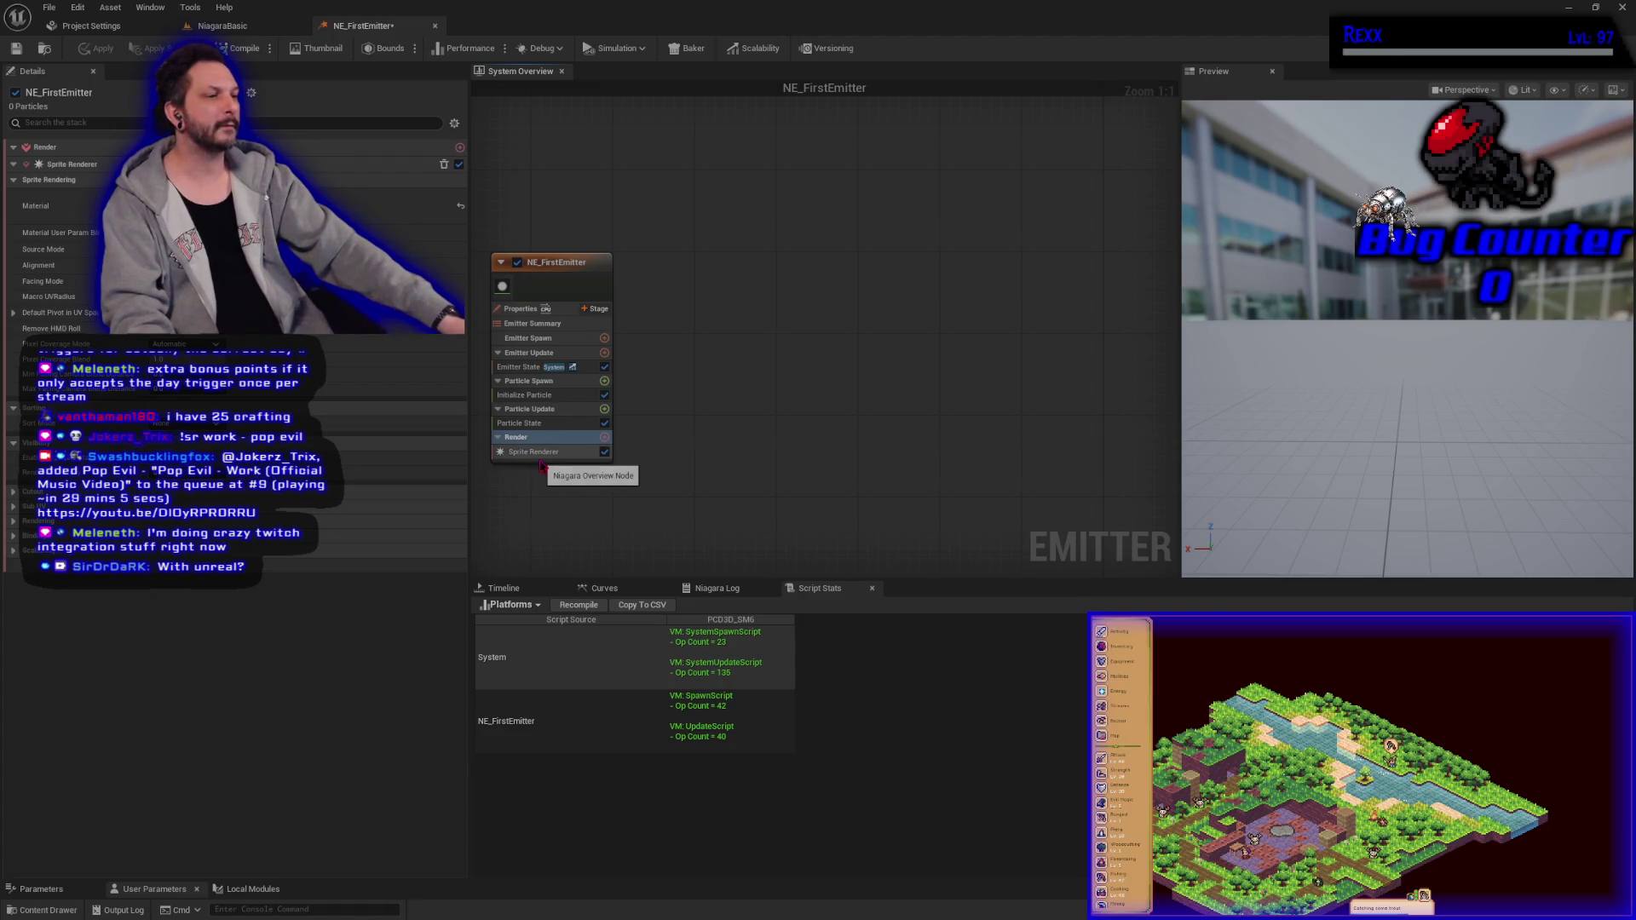
# Step: Select the Sprite Renderer row so the Details panel shows only its settings
pyautogui.click(537, 452)
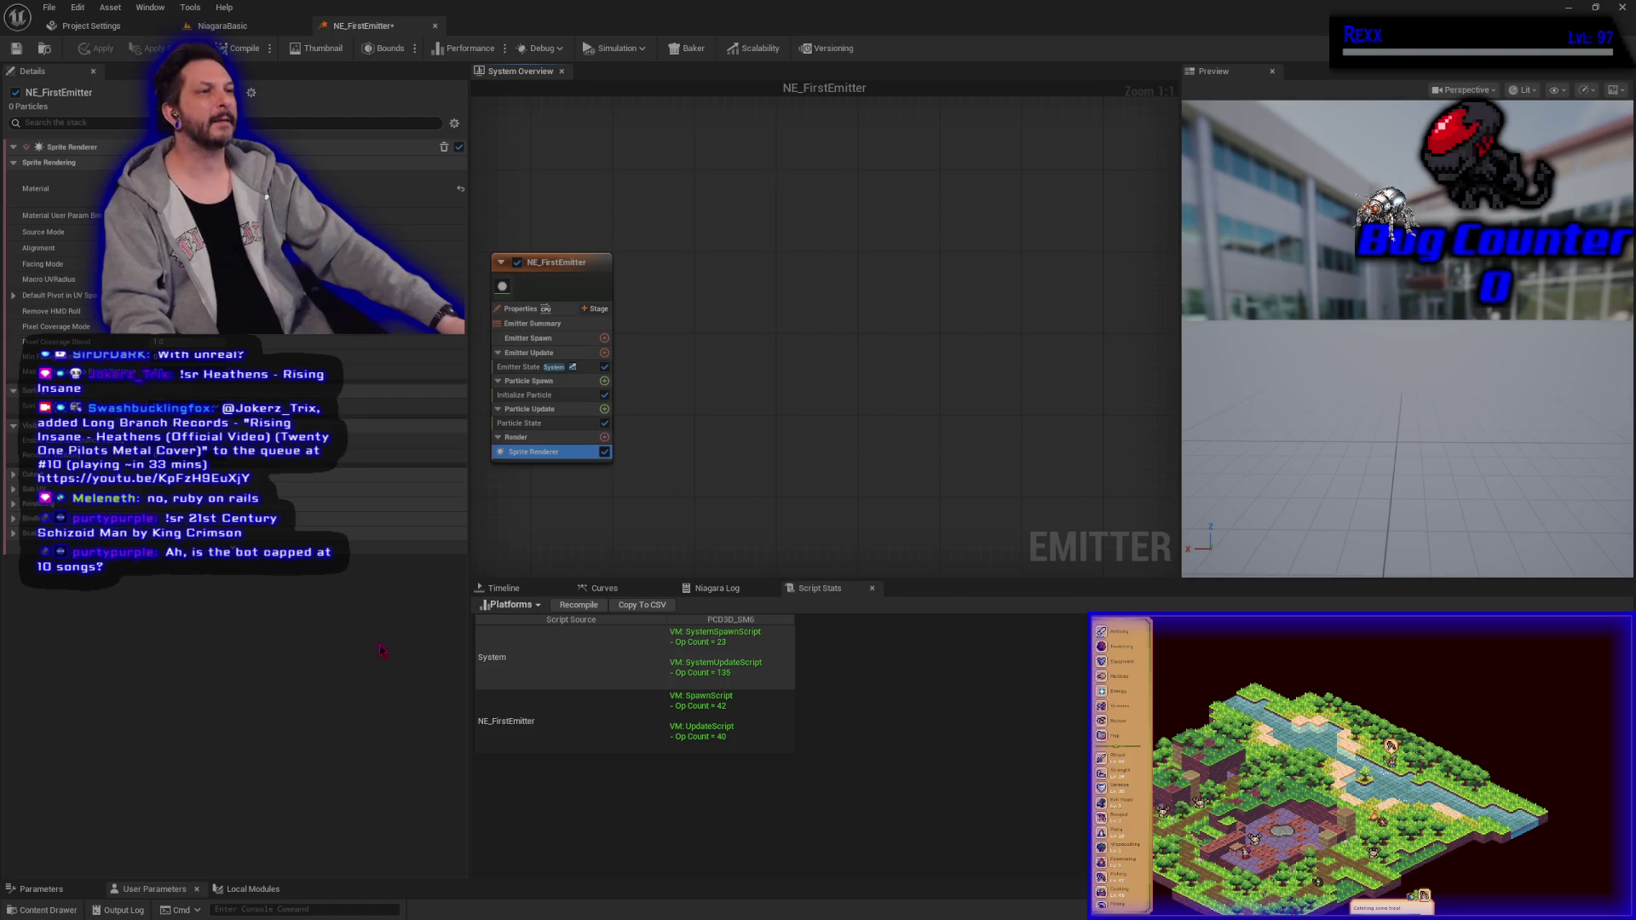
# Step: Save NE_FirstEmitter and show the Emitter Update stage's Emitter State settings
pyautogui.click(17, 49)
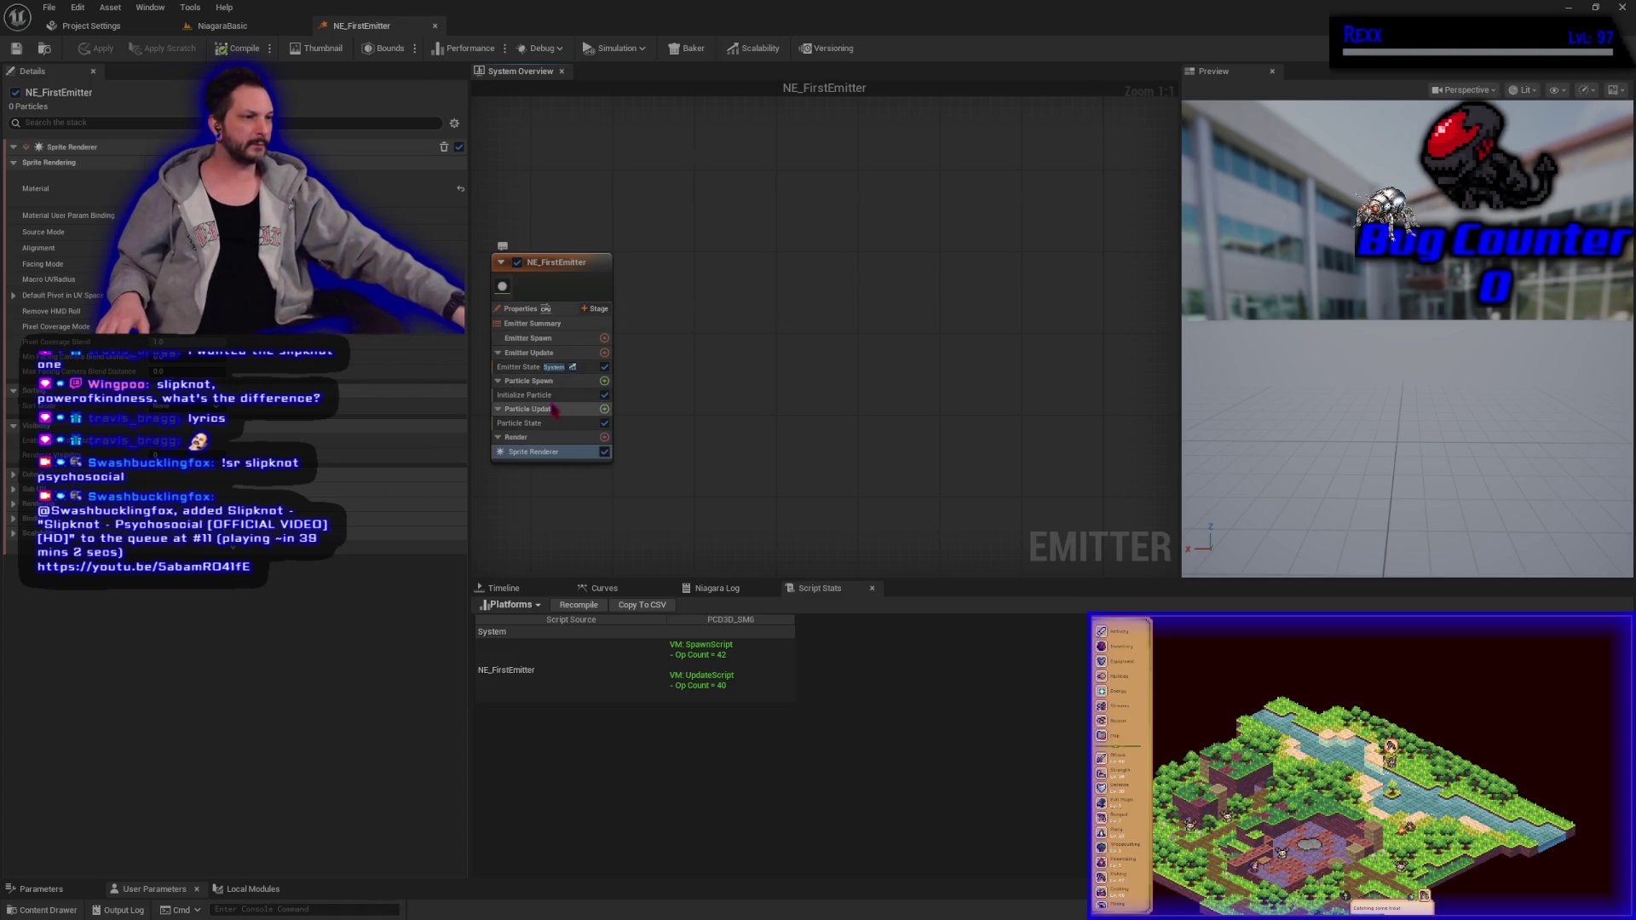
pyautogui.click(560, 355)
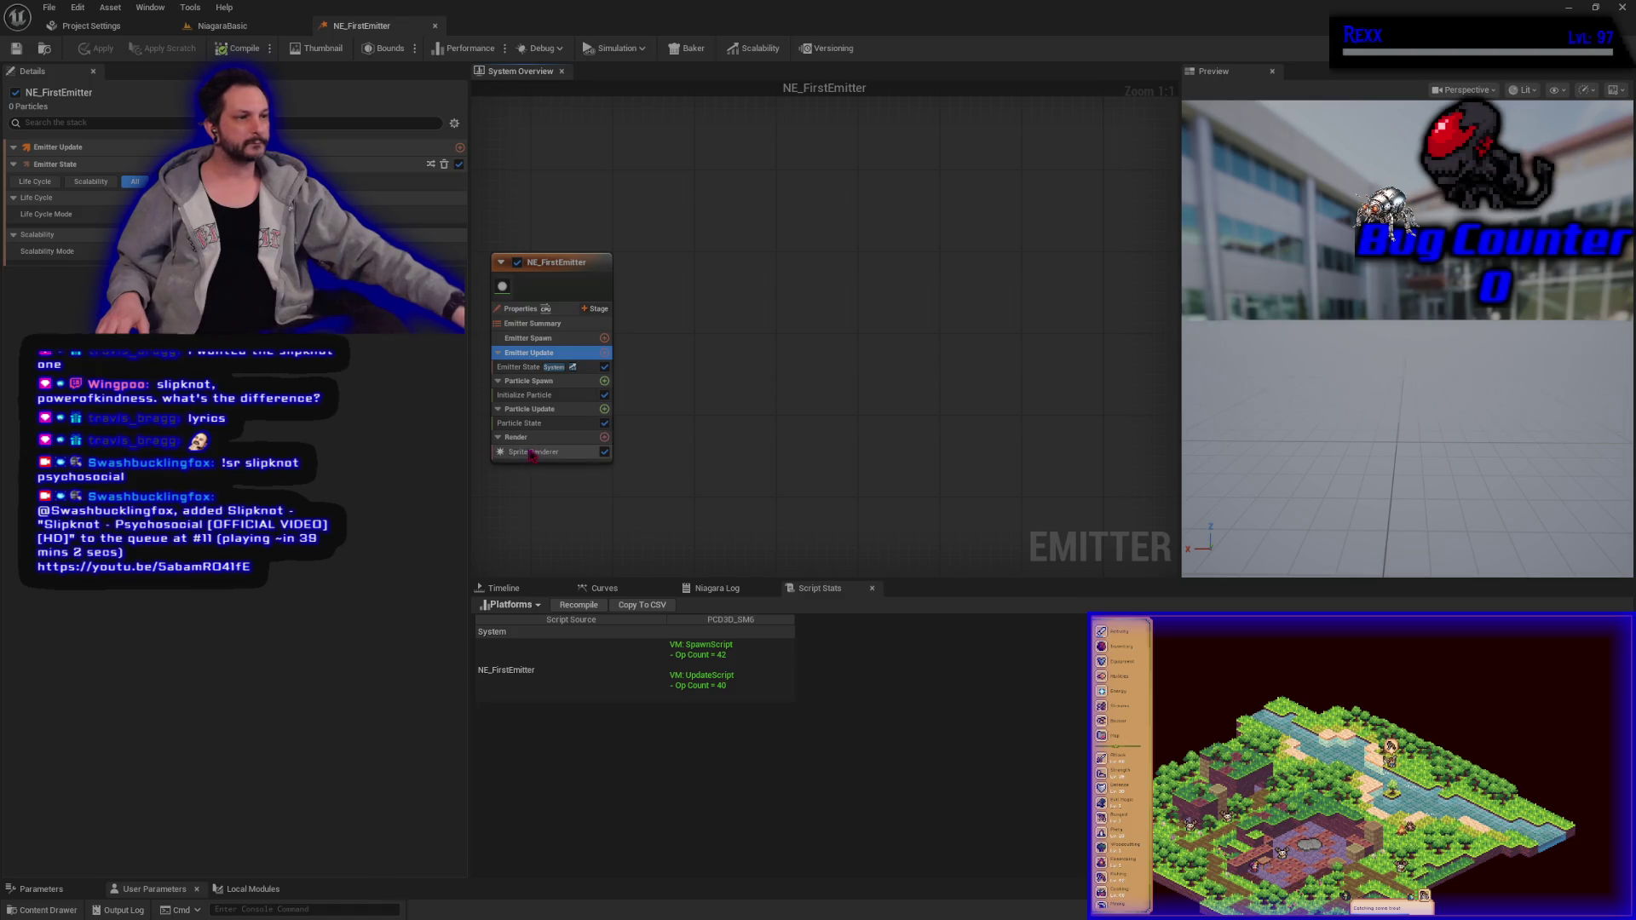
# Step: Show Particle Update's Particle State settings and shift the emitter node slightly right
pyautogui.click(537, 410)
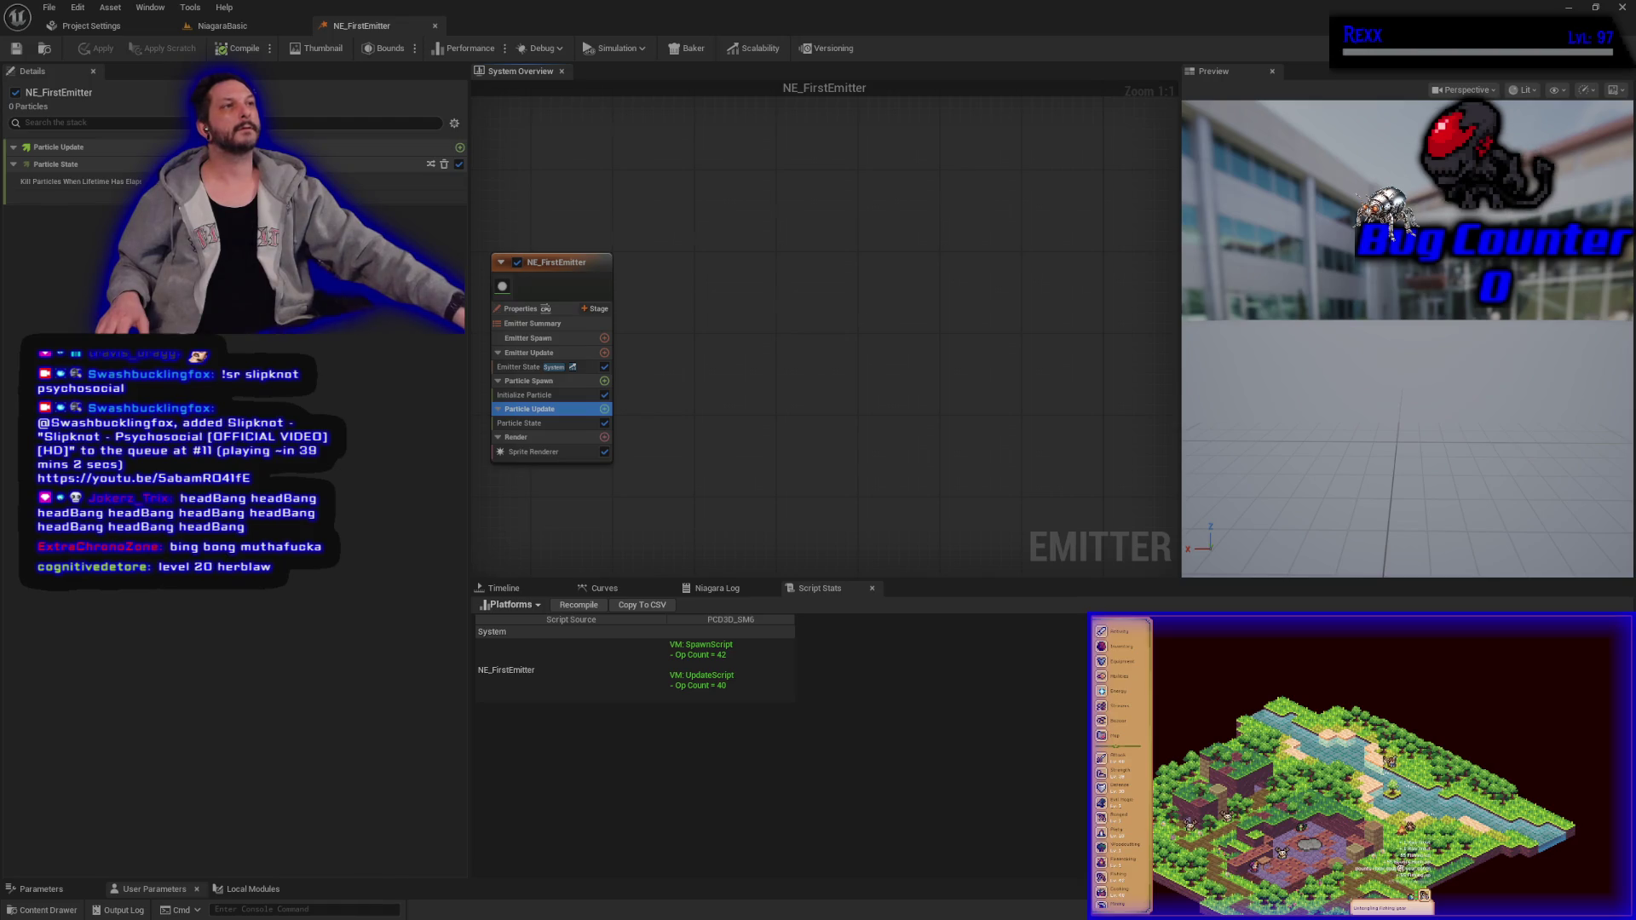
pyautogui.moveTo(700, 361)
pyautogui.mouseDown()
pyautogui.moveTo(796, 339)
pyautogui.moveTo(778, 353)
pyautogui.mouseUp()
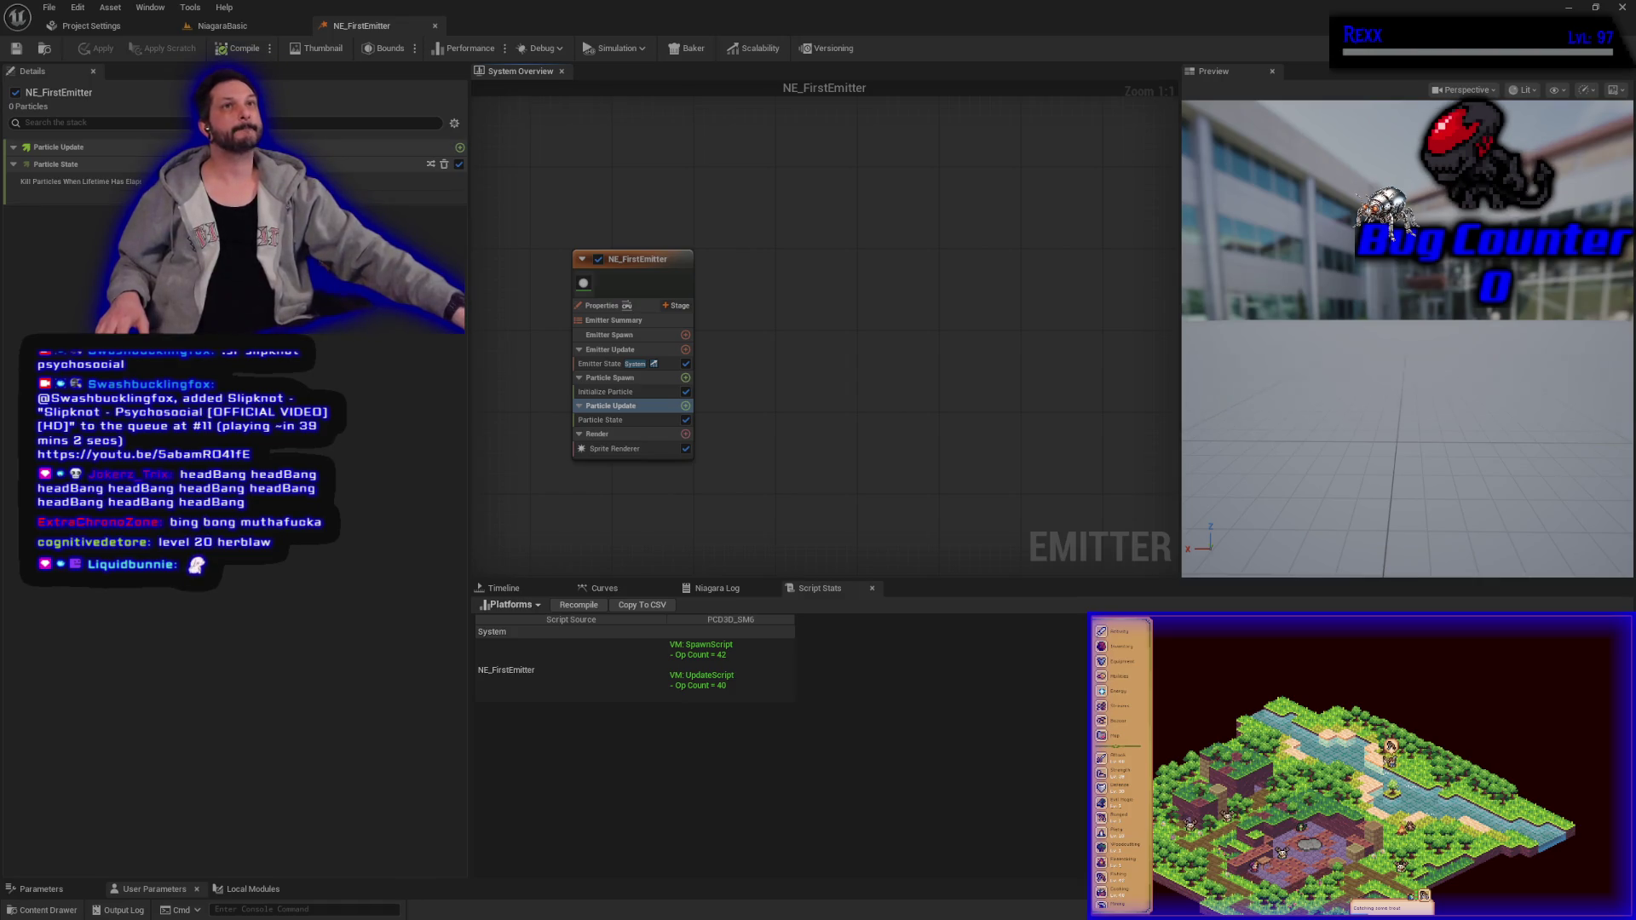
# Step: Select Emitter Update to show the Emitter State settings in the Details panel again
pyautogui.click(631, 350)
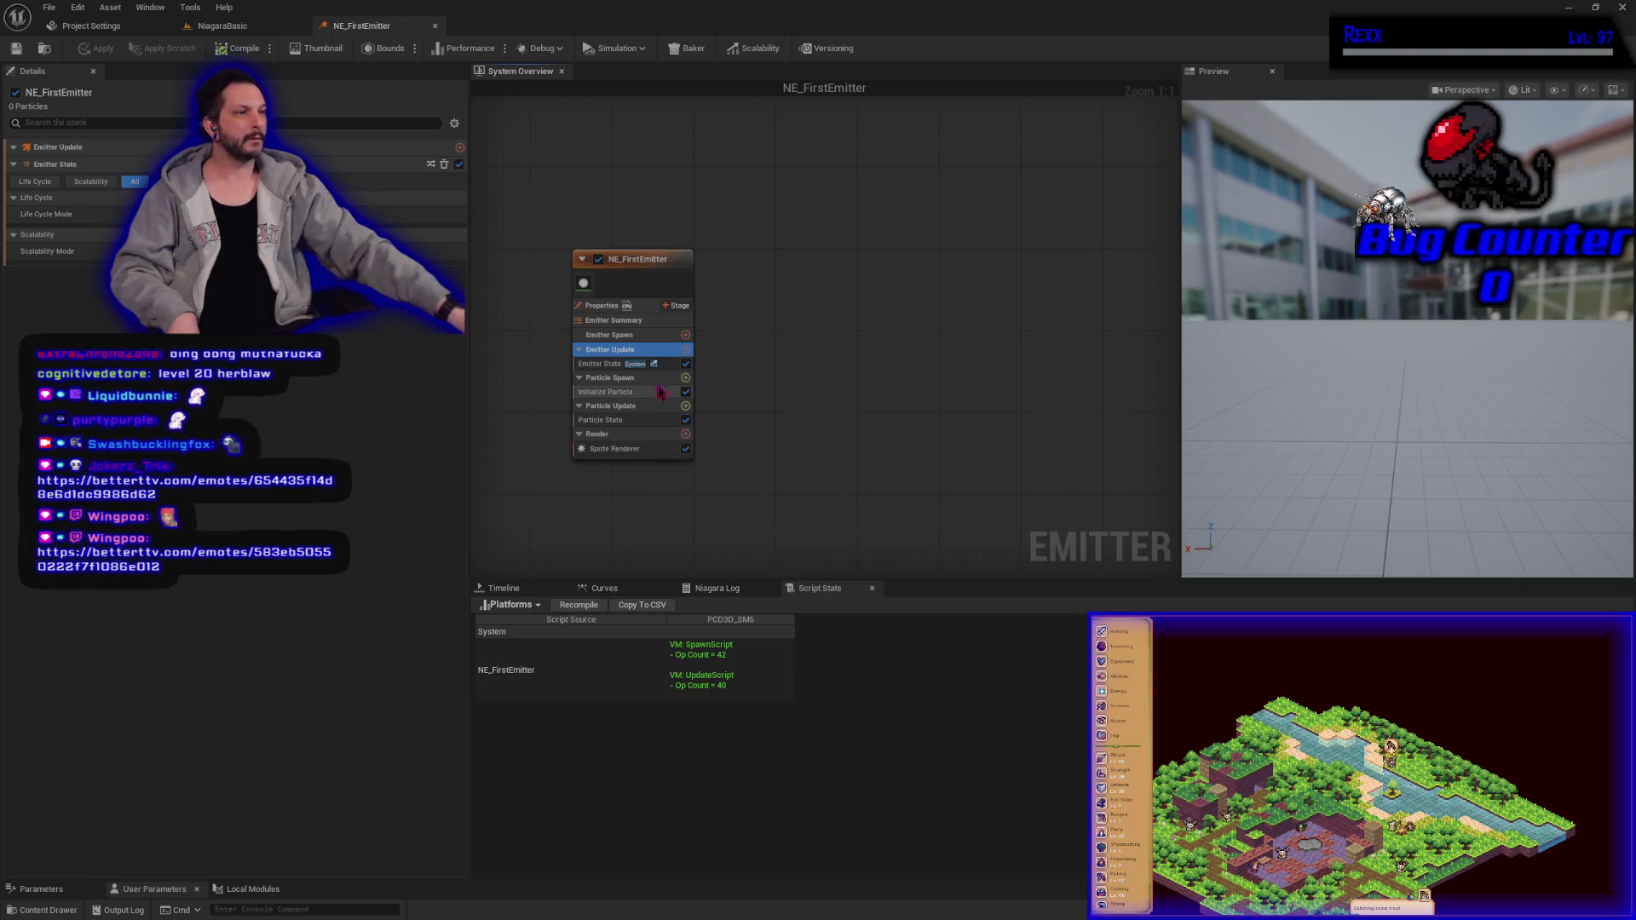
# Step: Add a Spawn Burst Instantaneous module to Emitter Update and review Emitter State
pyautogui.click(686, 350)
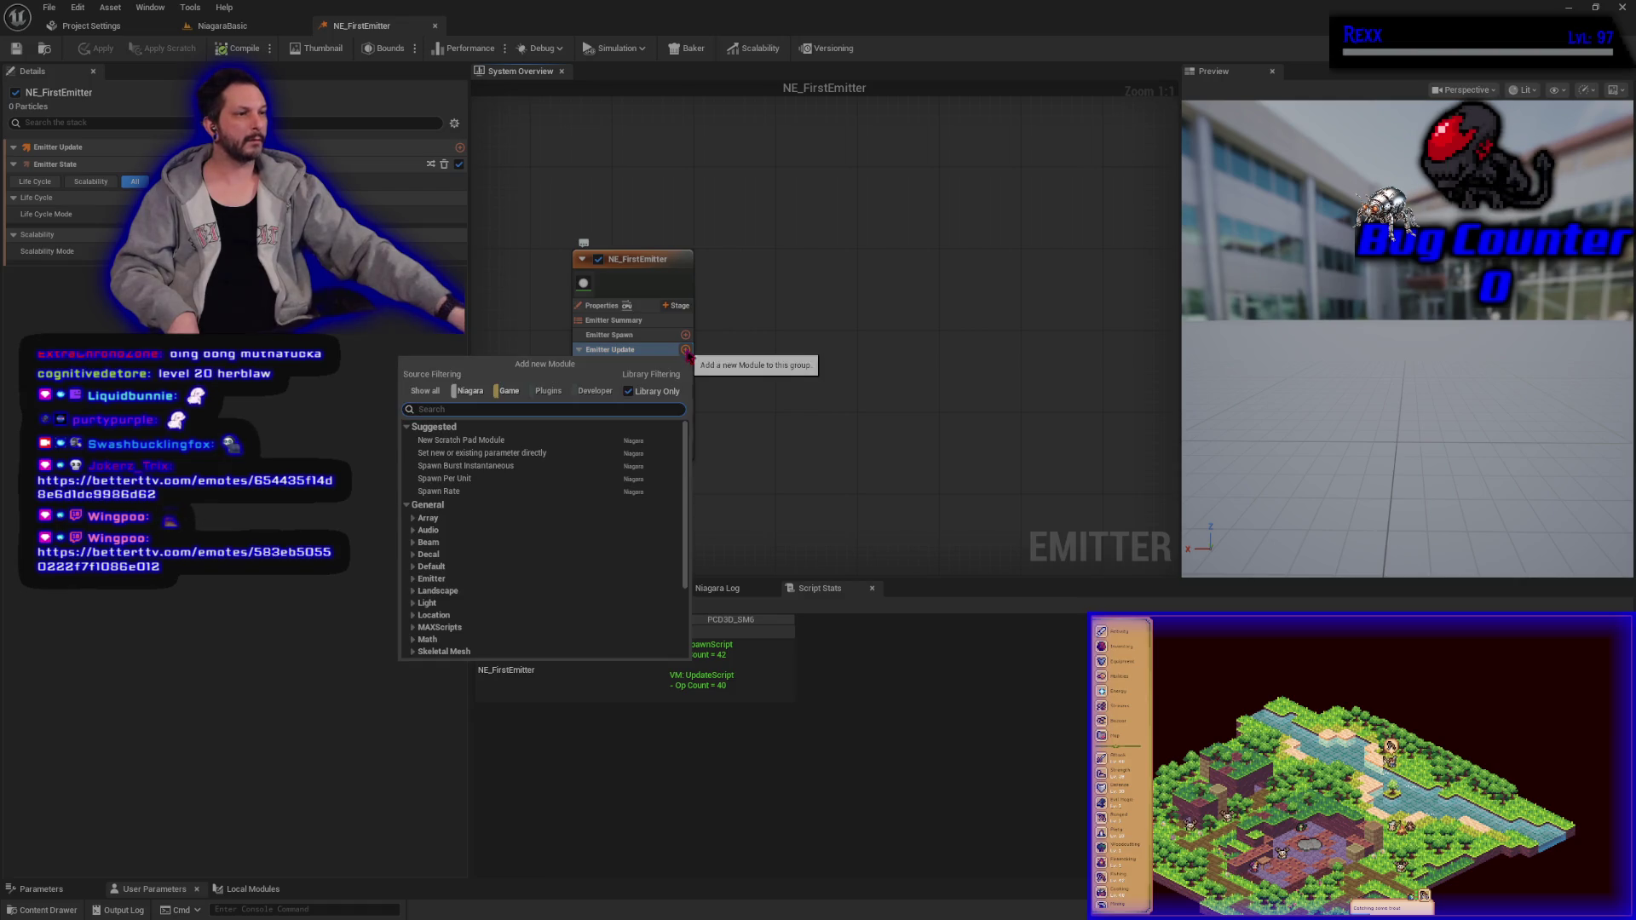
pyautogui.click(520, 467)
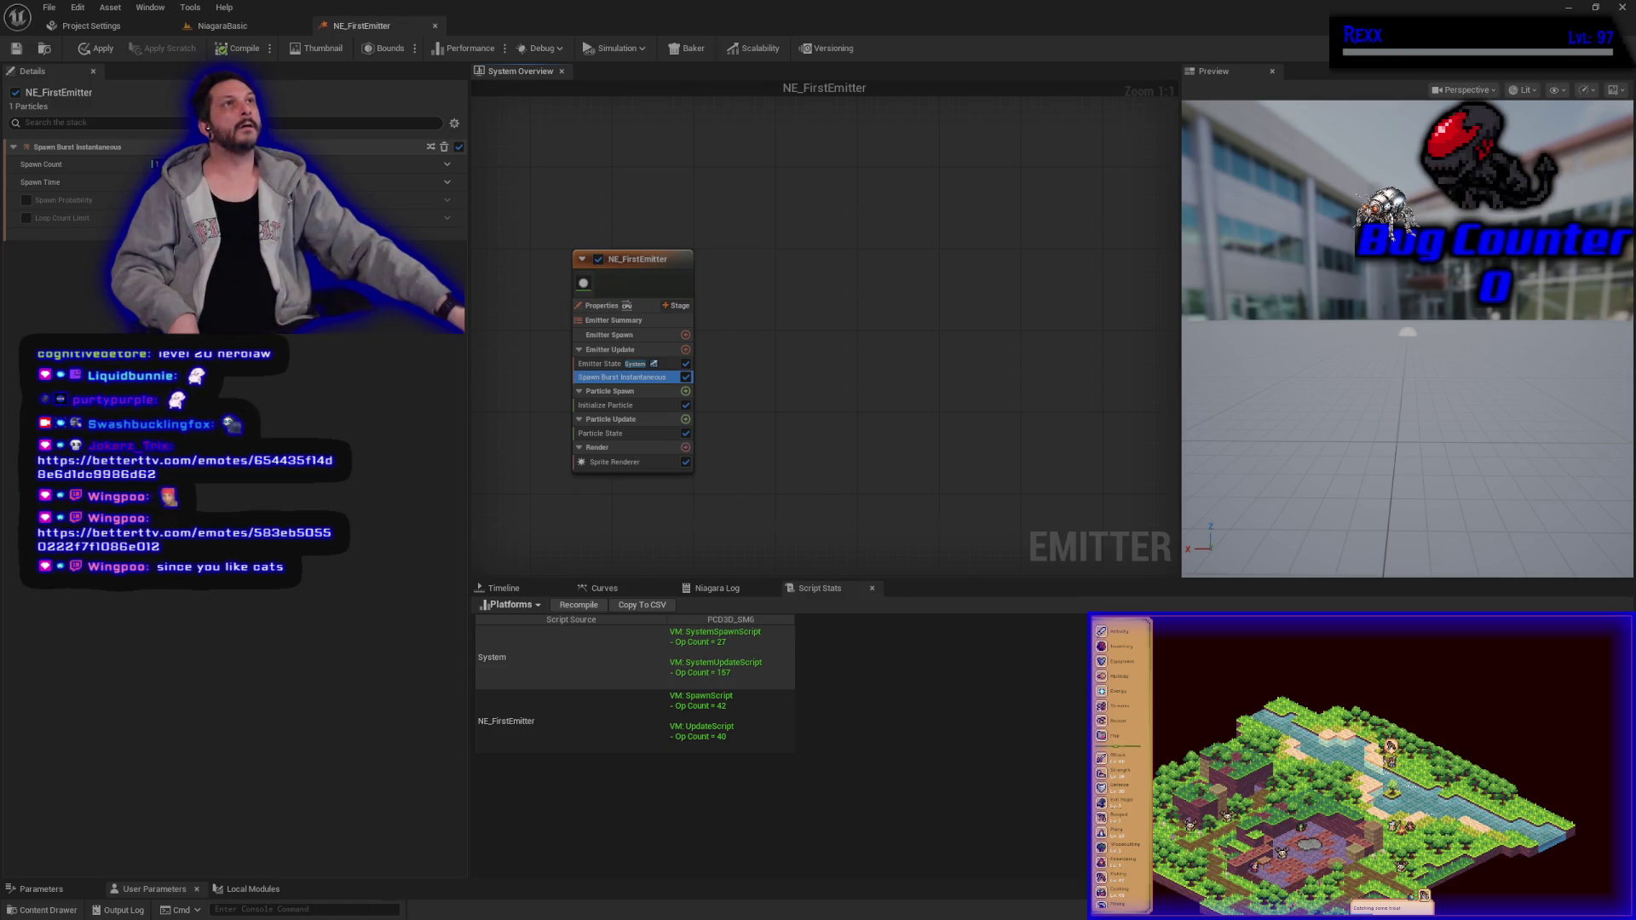
pyautogui.click(615, 364)
# Step: Check Spawn Burst Instantaneous, then return to Emitter State's Life Cycle and Scalability settings
pyautogui.click(618, 376)
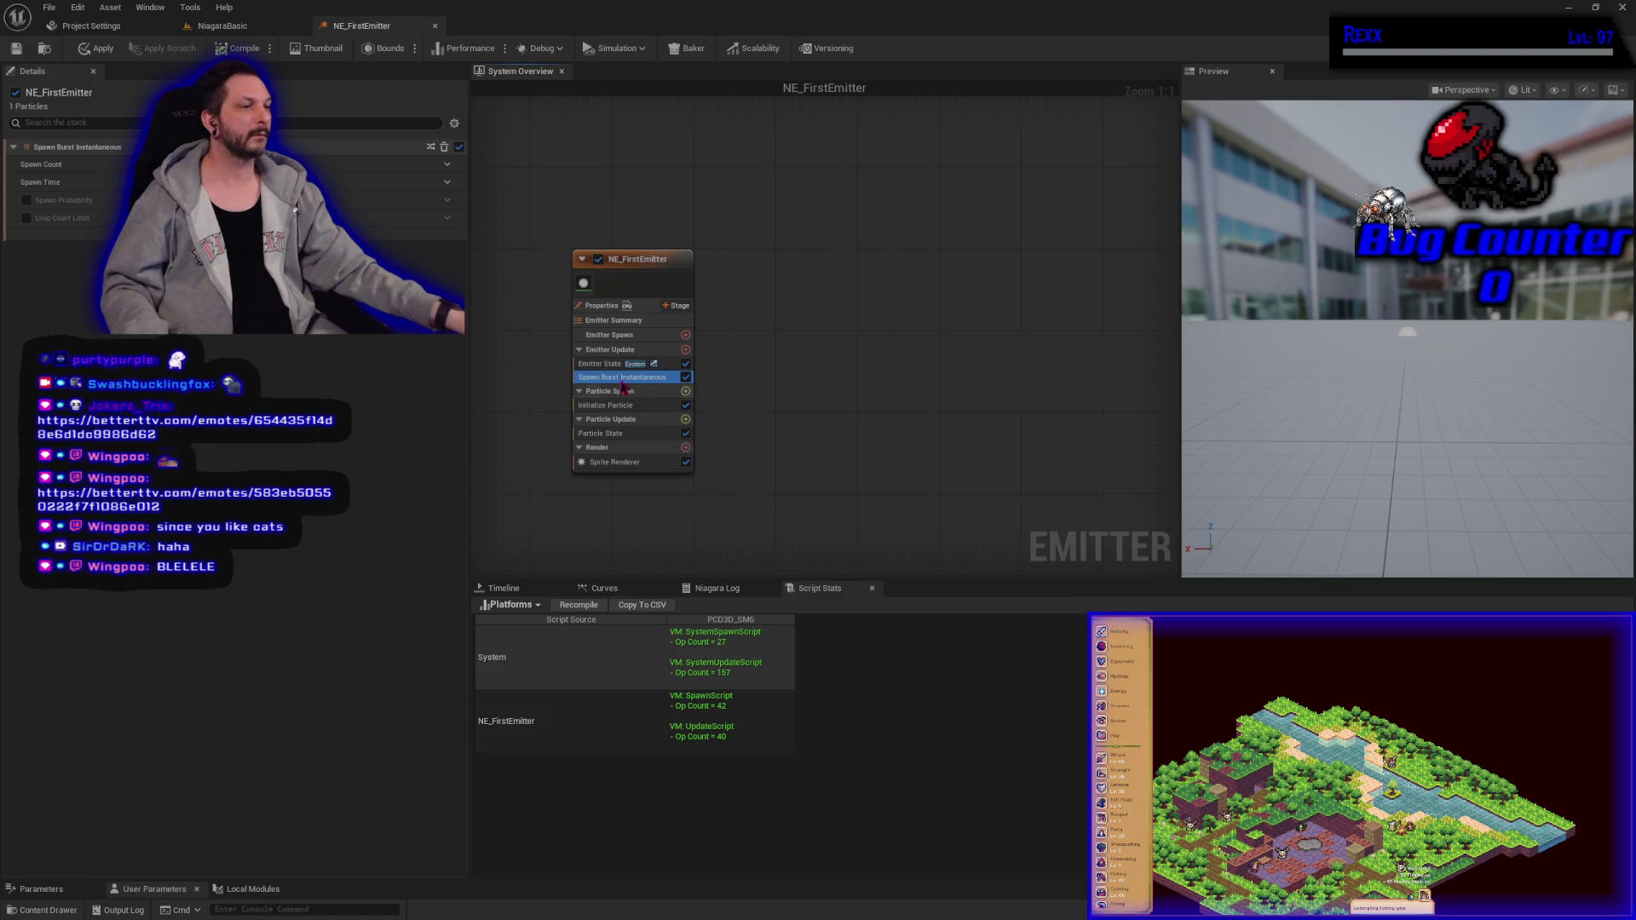
pyautogui.click(599, 365)
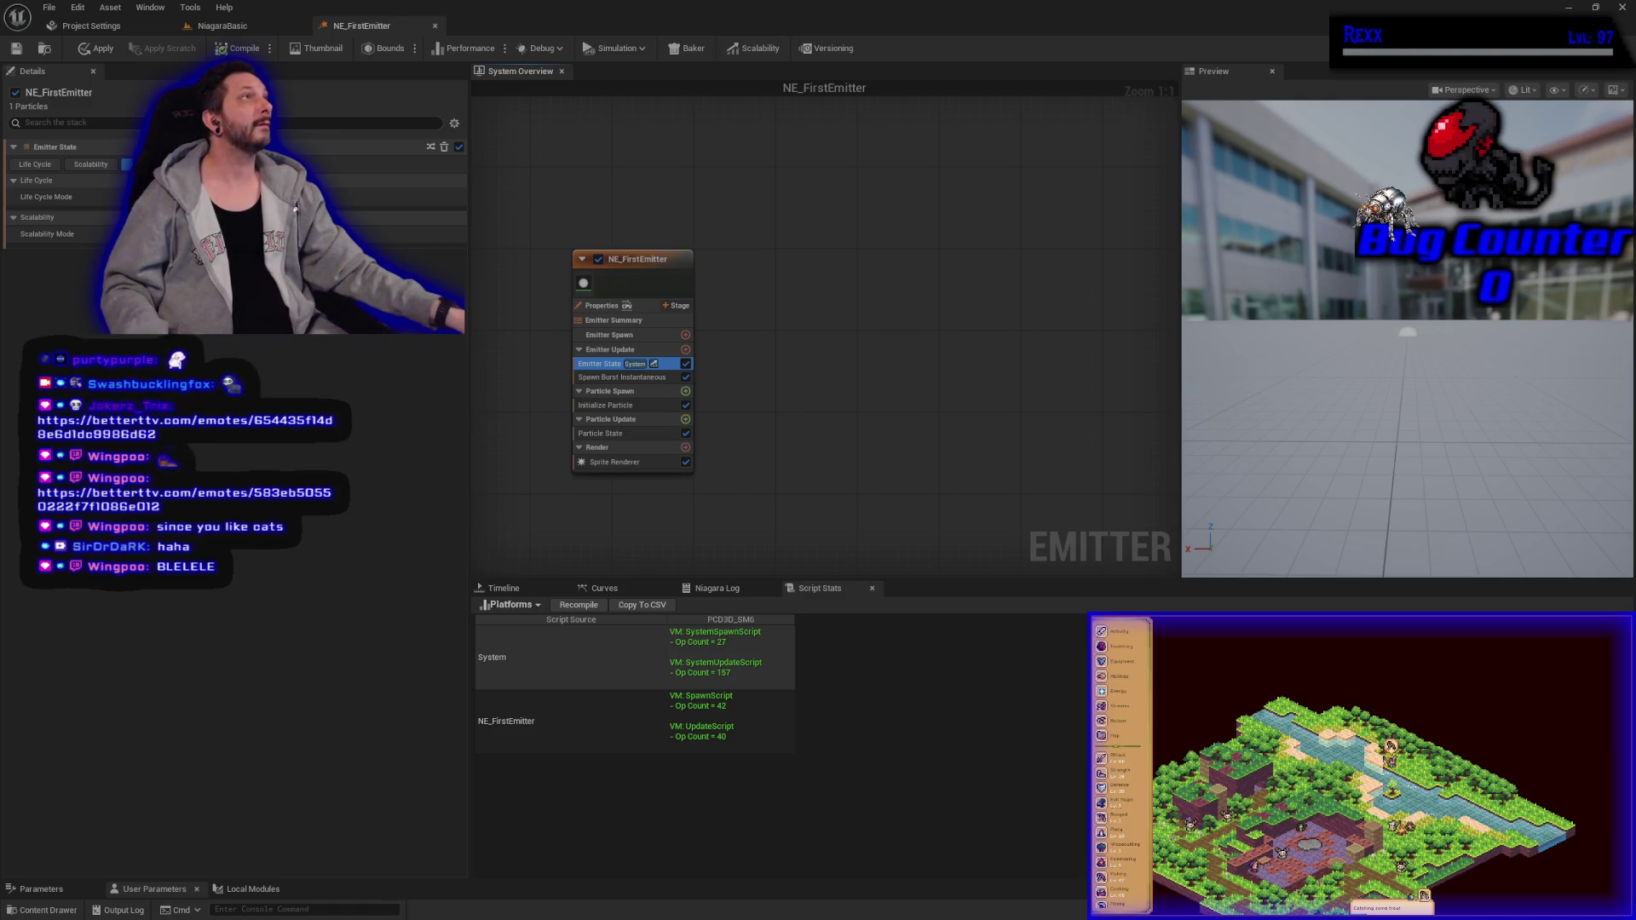
# Step: Switch Emitter State's Life Cycle Mode from System to Self and reframe the preview and graph
pyautogui.click(298, 226)
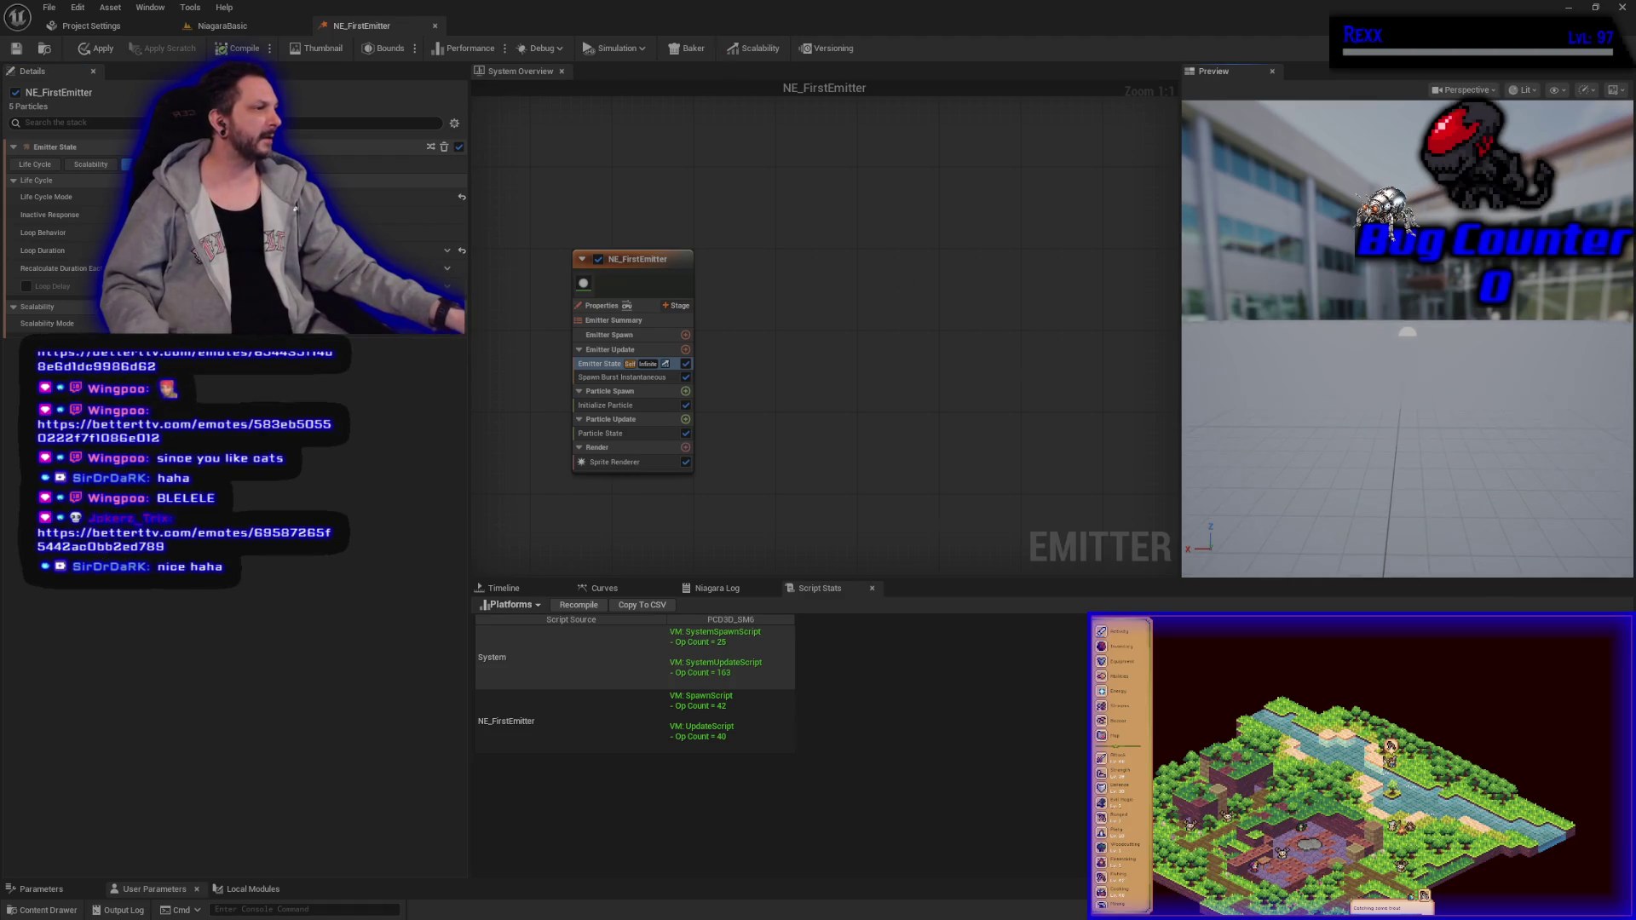
pyautogui.moveTo(1432, 366)
pyautogui.mouseDown()
pyautogui.moveTo(1359, 345)
pyautogui.moveTo(1450, 427)
pyautogui.mouseUp()
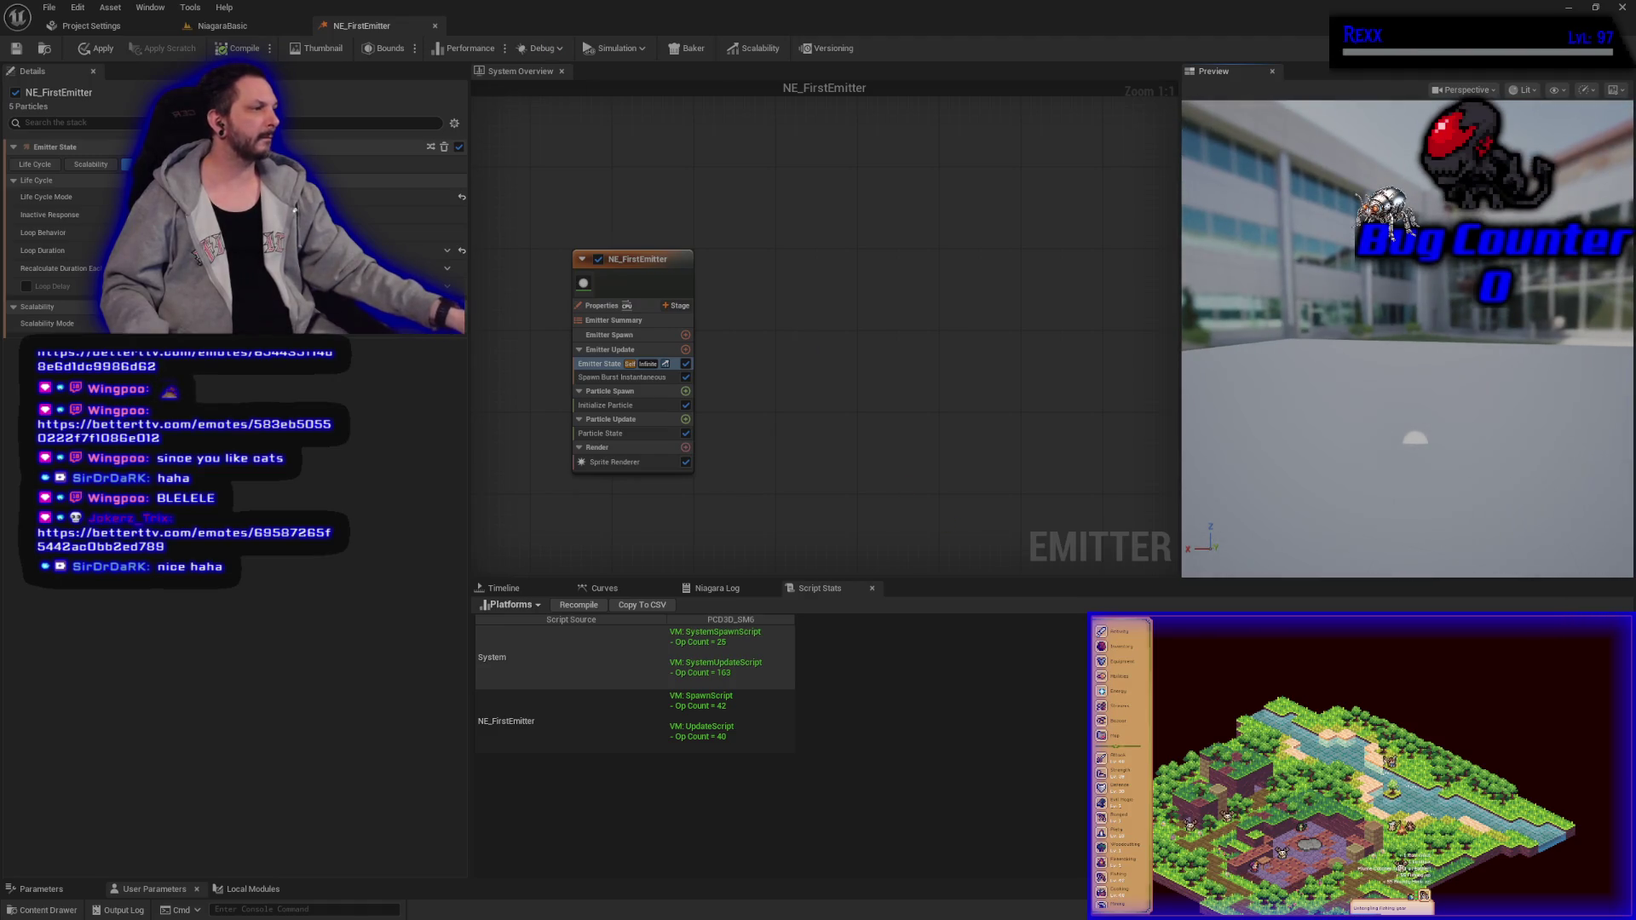
pyautogui.moveTo(948, 337); pyautogui.dragTo(1235, 405)
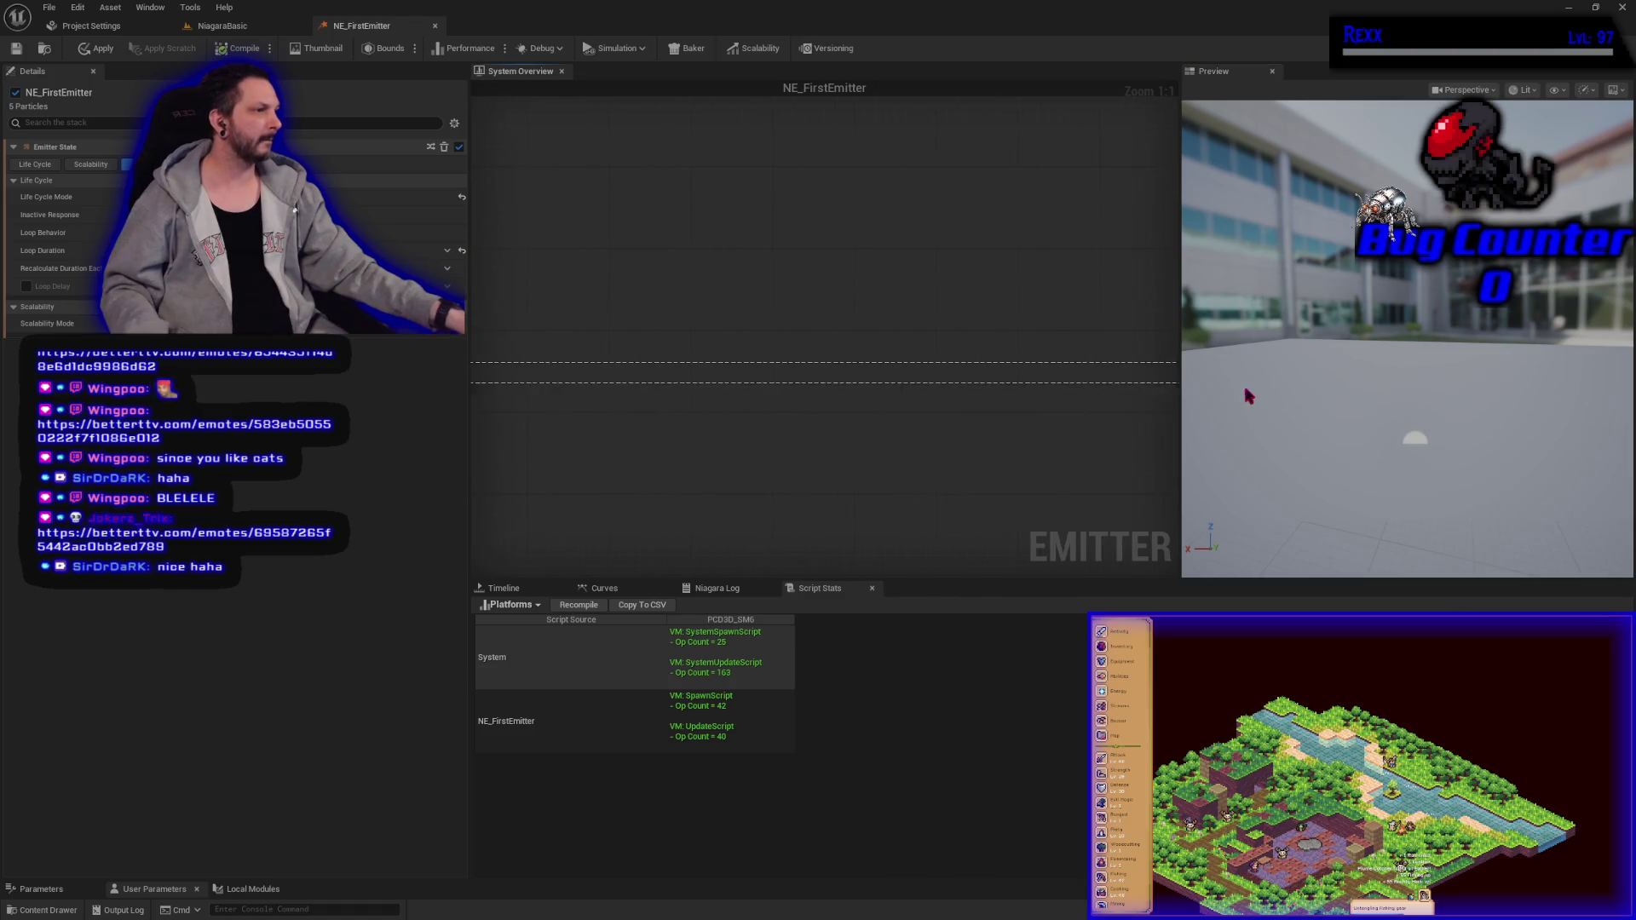
pyautogui.press('Home')
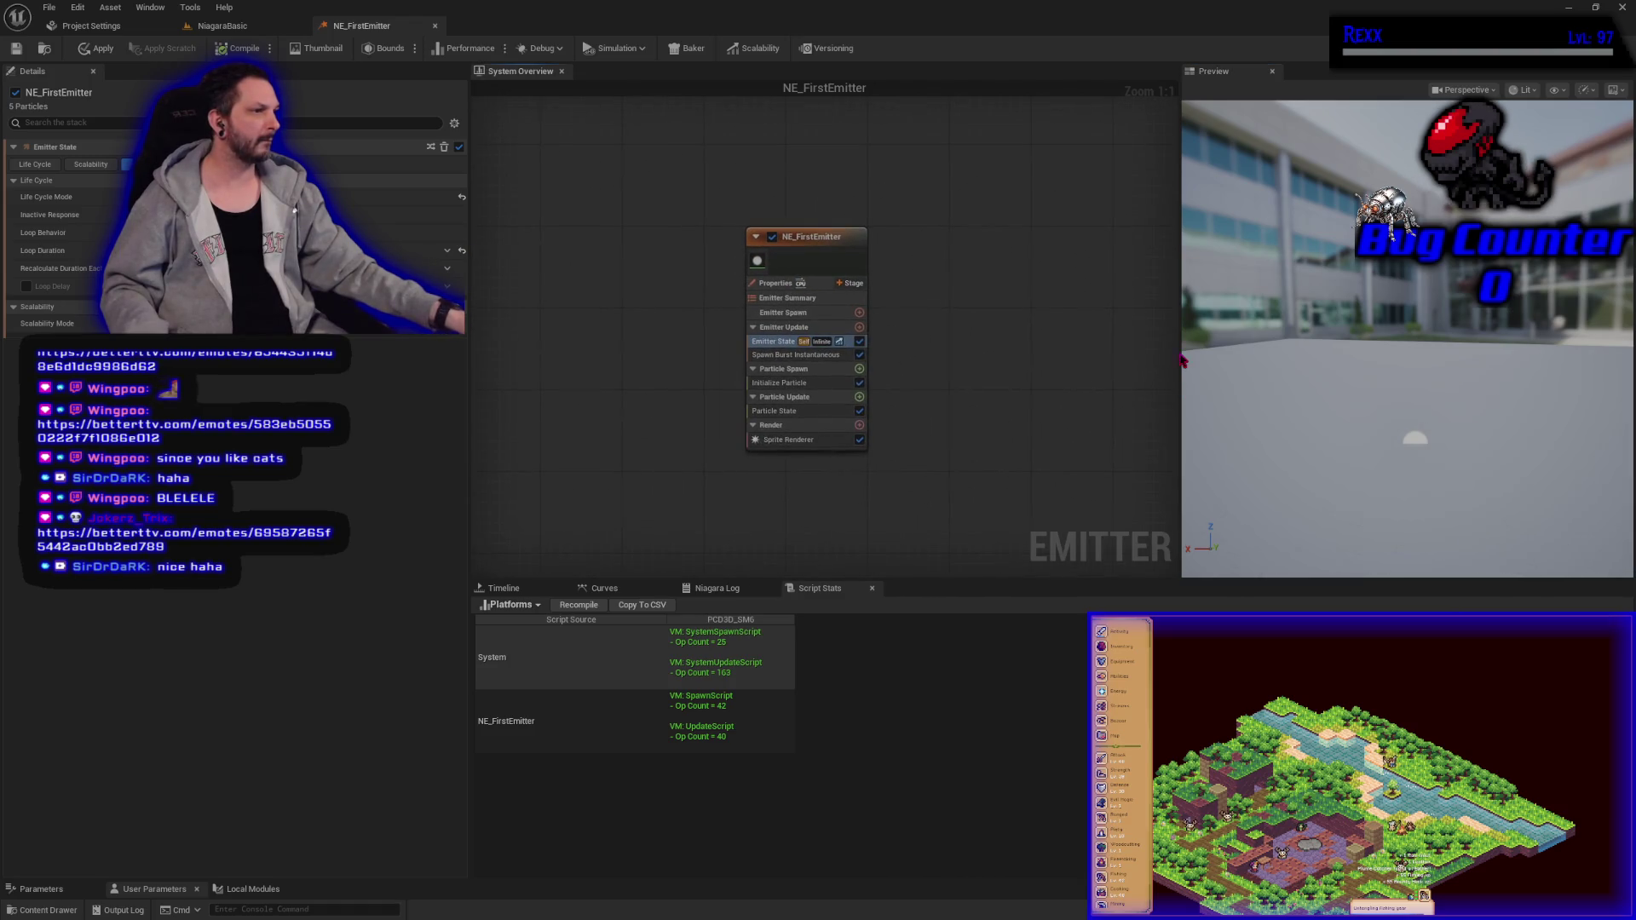
pyautogui.moveTo(1270, 443); pyautogui.dragTo(1312, 443)
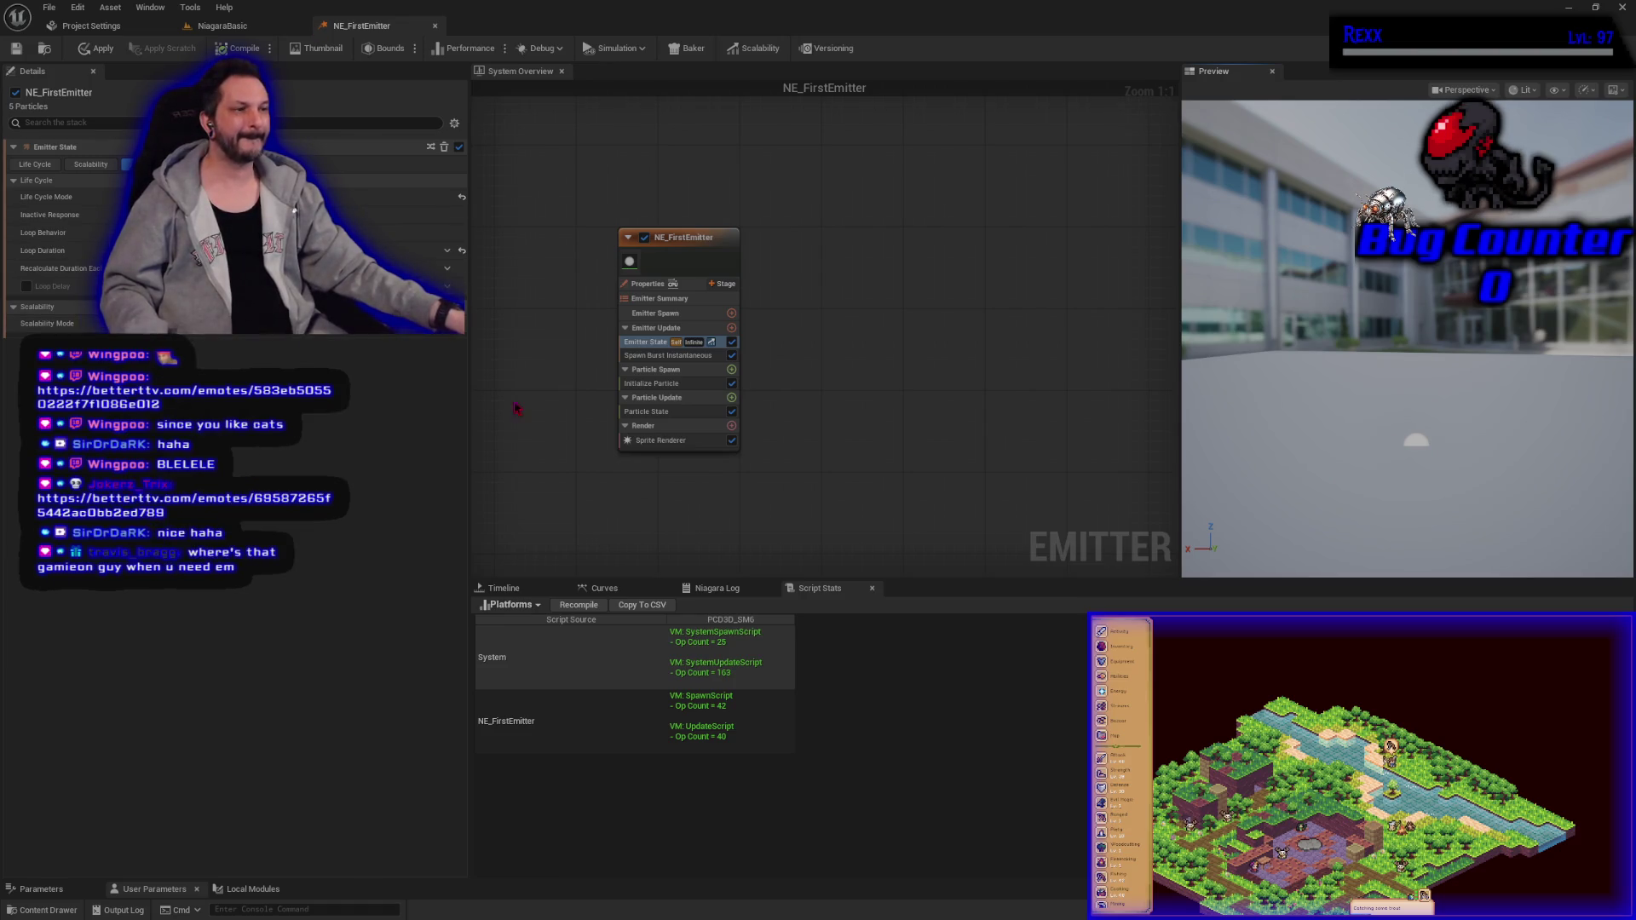
pyautogui.click(656, 441)
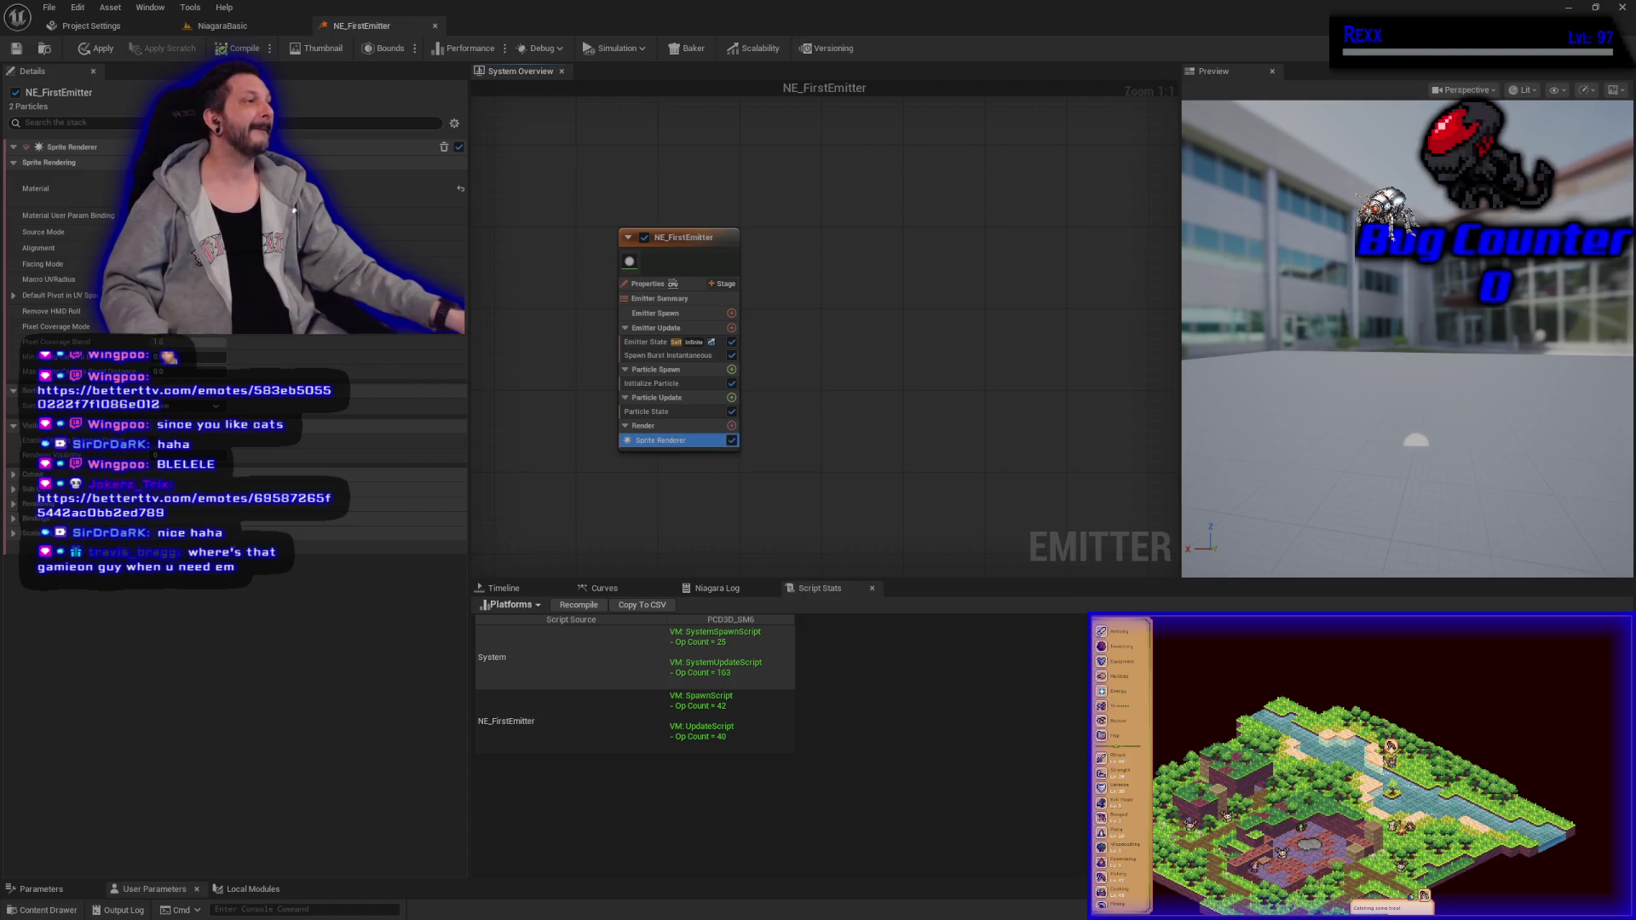
# Step: Reset the Sprite Renderer material to default, then assign the white circle material
pyautogui.click(461, 191)
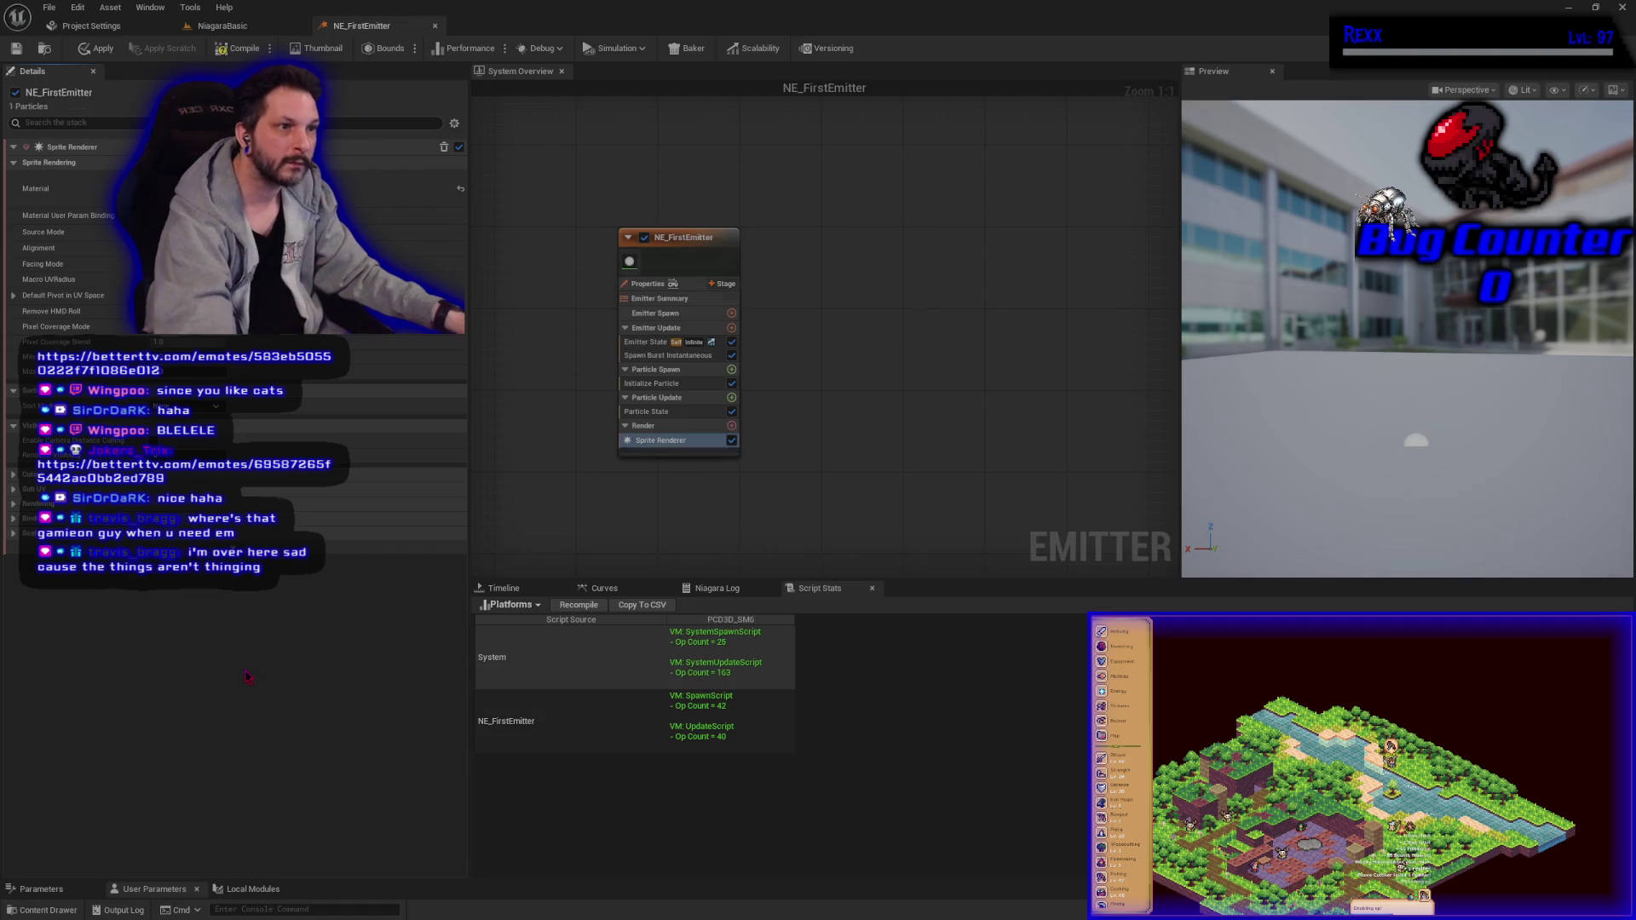
pyautogui.click(400, 188)
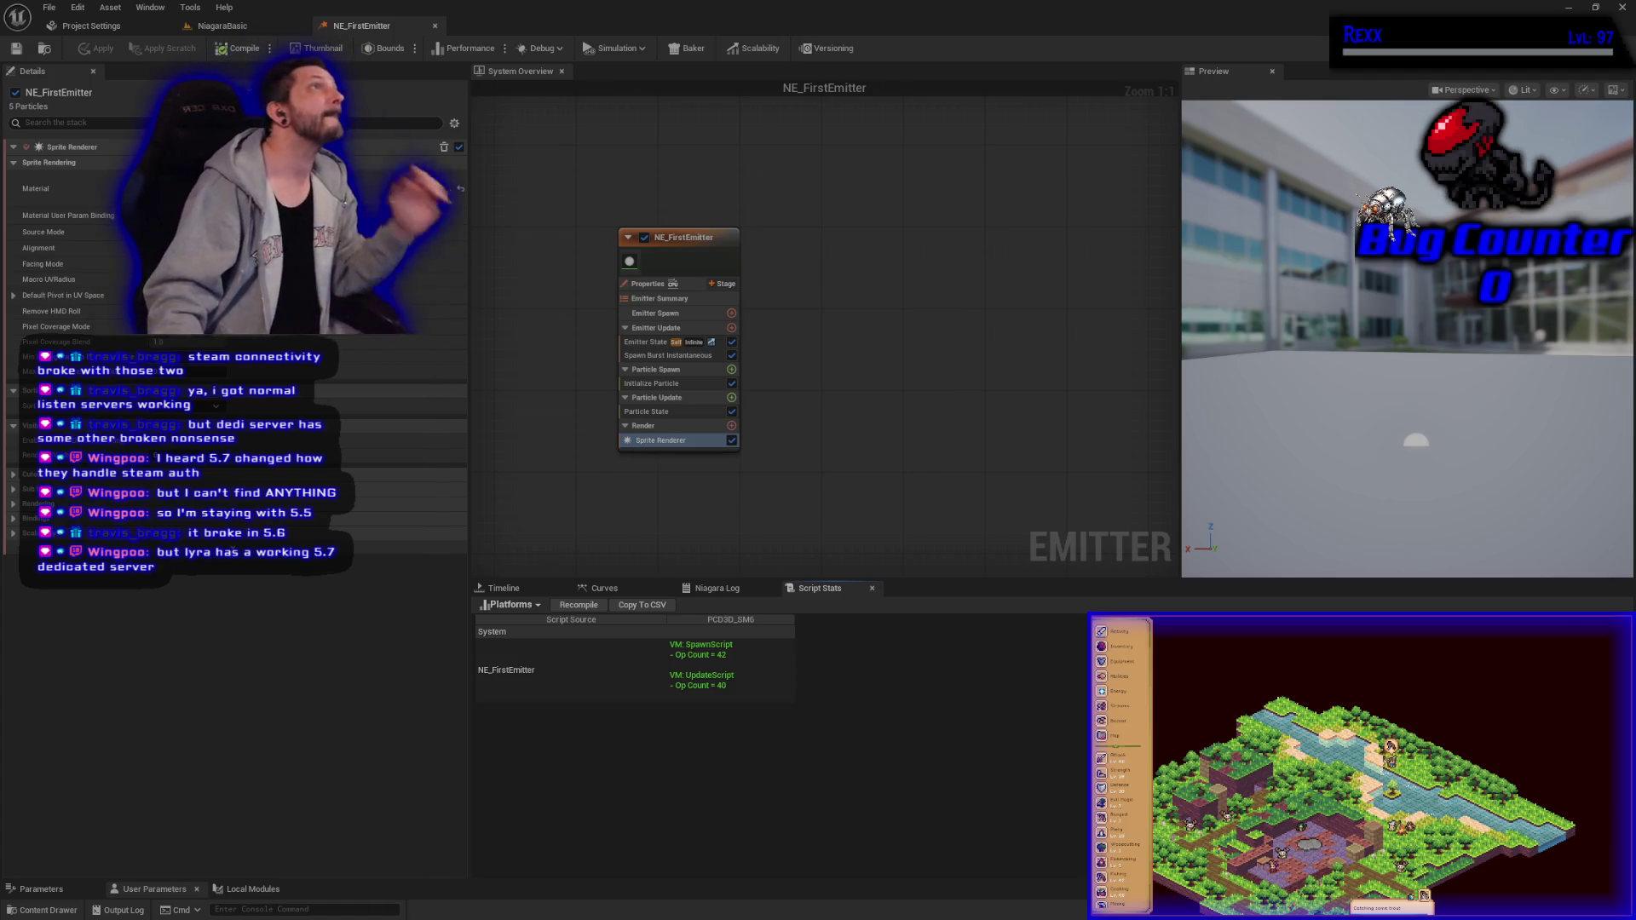
# Step: Add Initialize Particle to Particle Spawn via 'init', delete the duplicate, and select the original
pyautogui.click(668, 355)
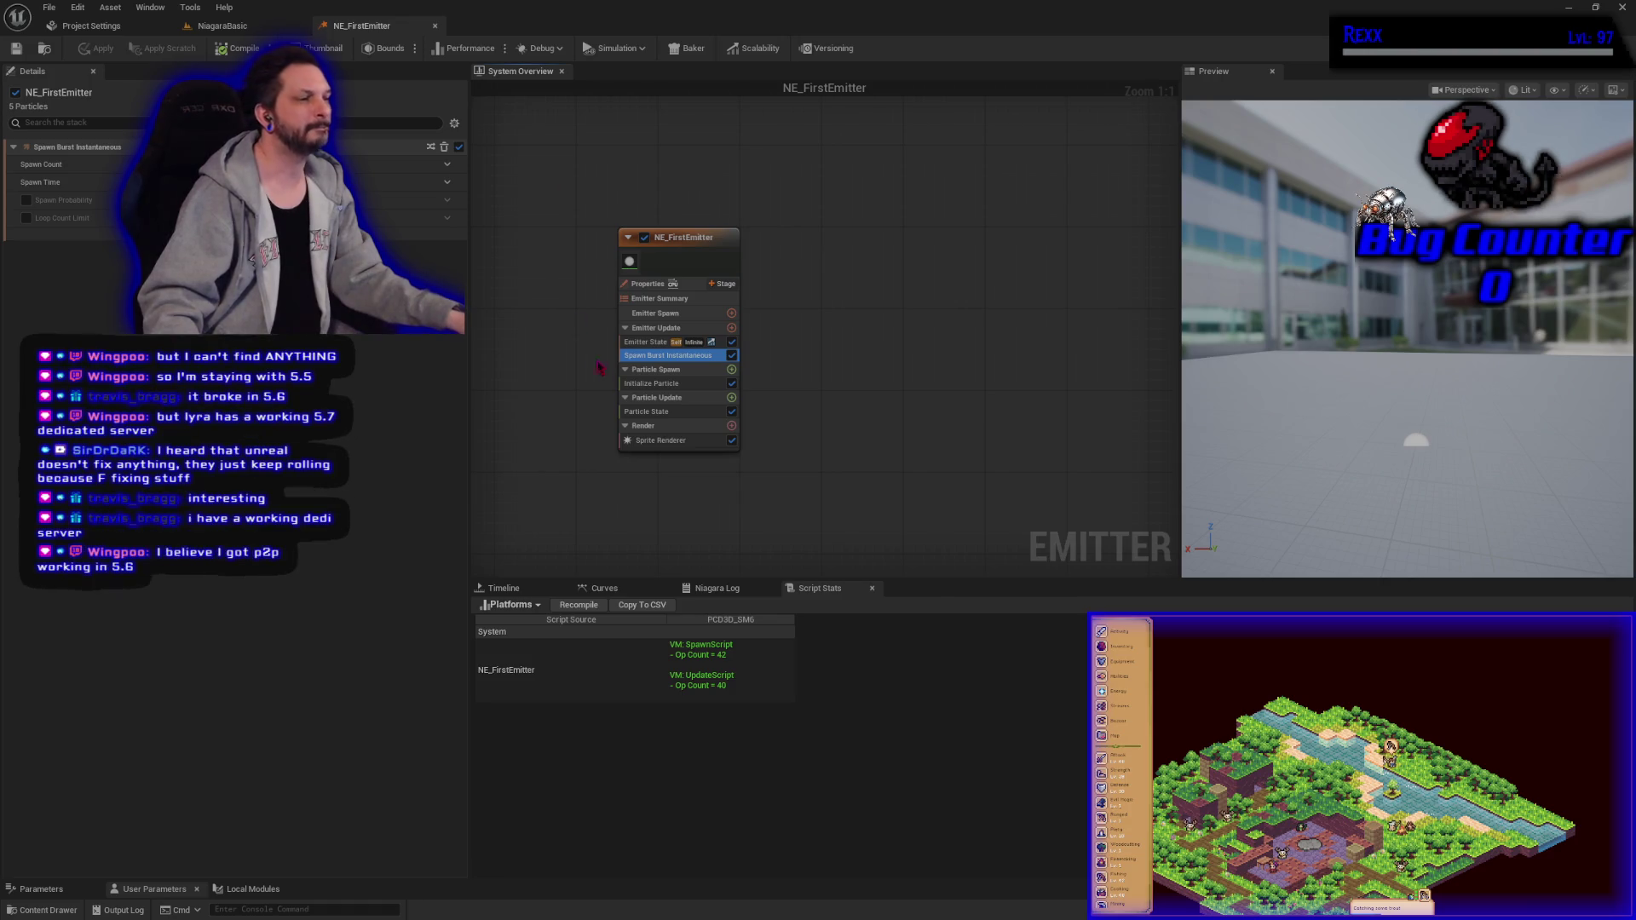
pyautogui.click(731, 372)
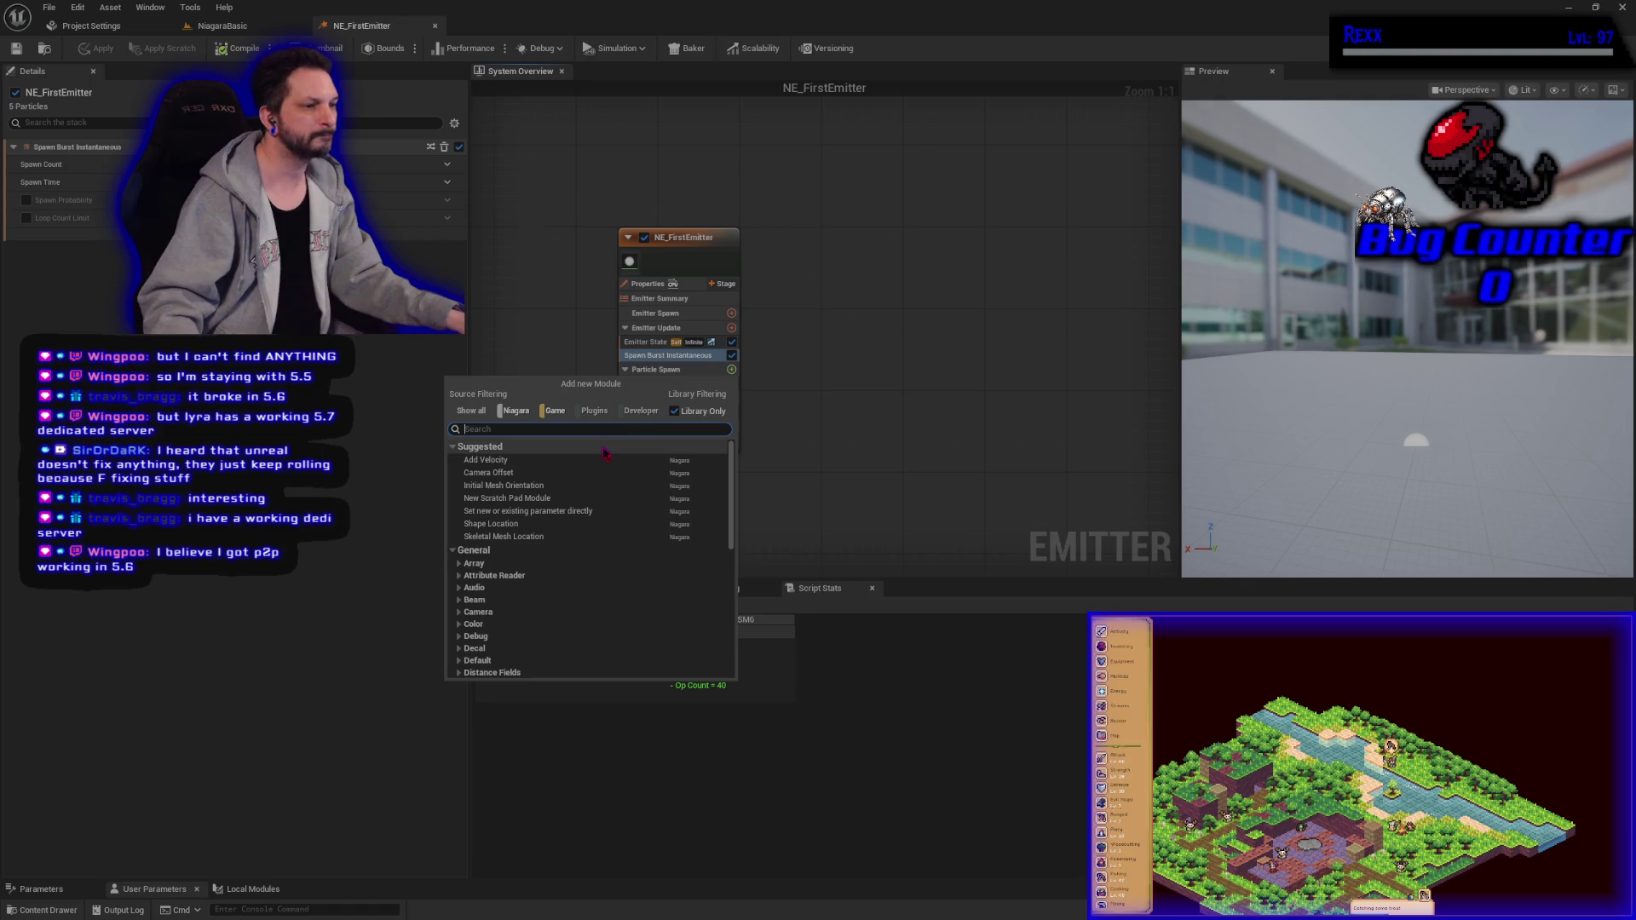
pyautogui.write('init')
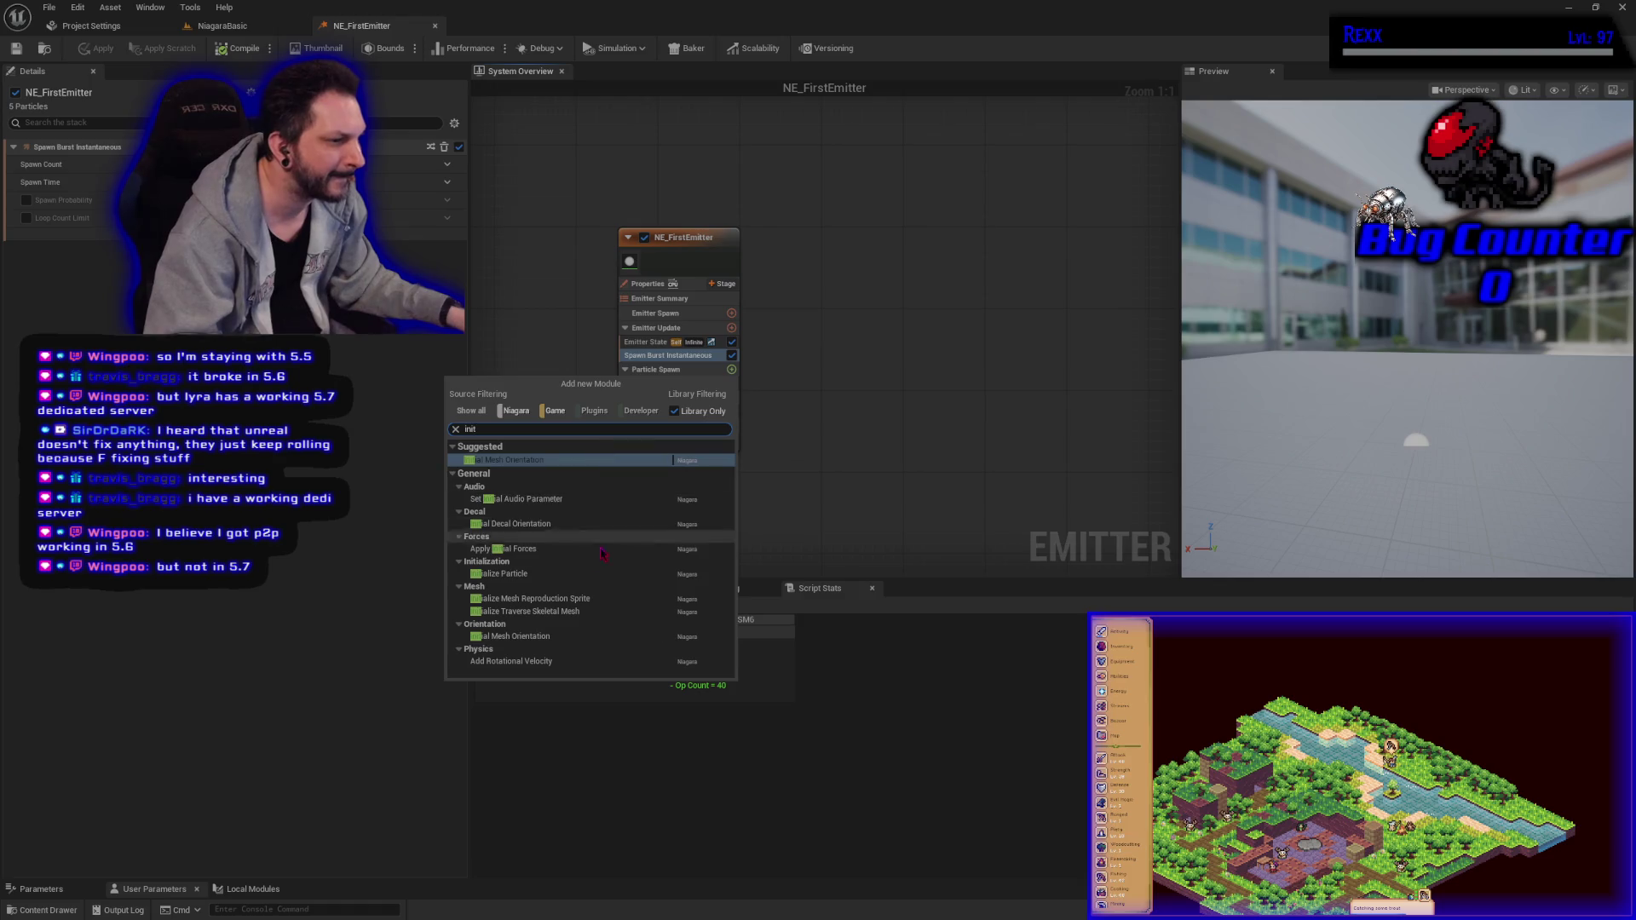
pyautogui.click(526, 575)
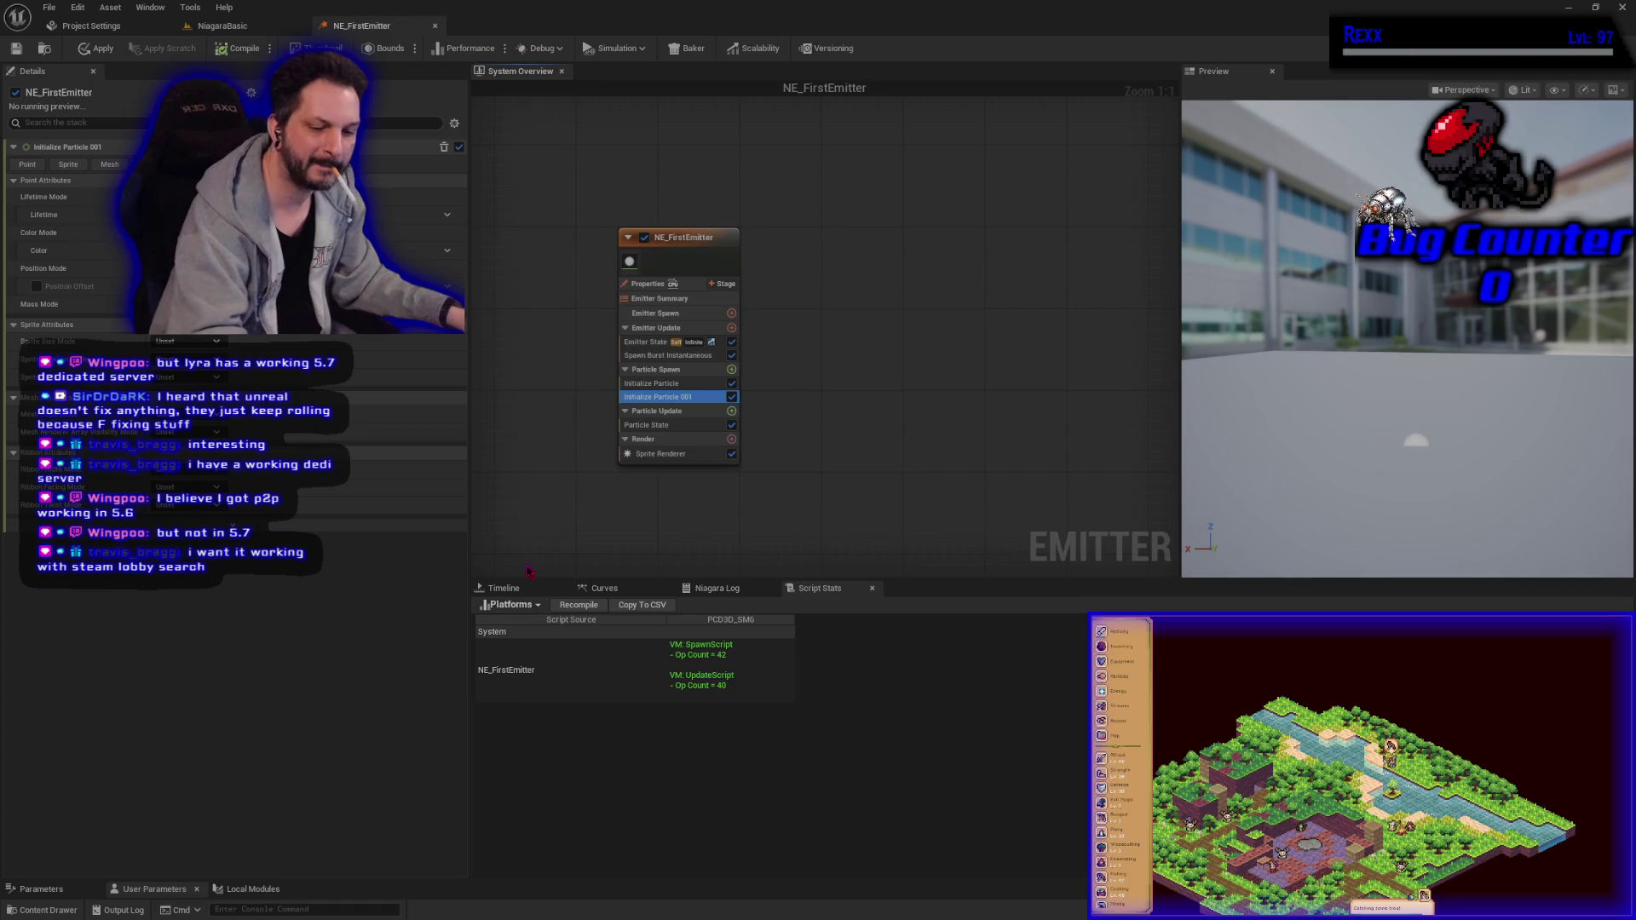
pyautogui.press('Delete')
pyautogui.click(655, 383)
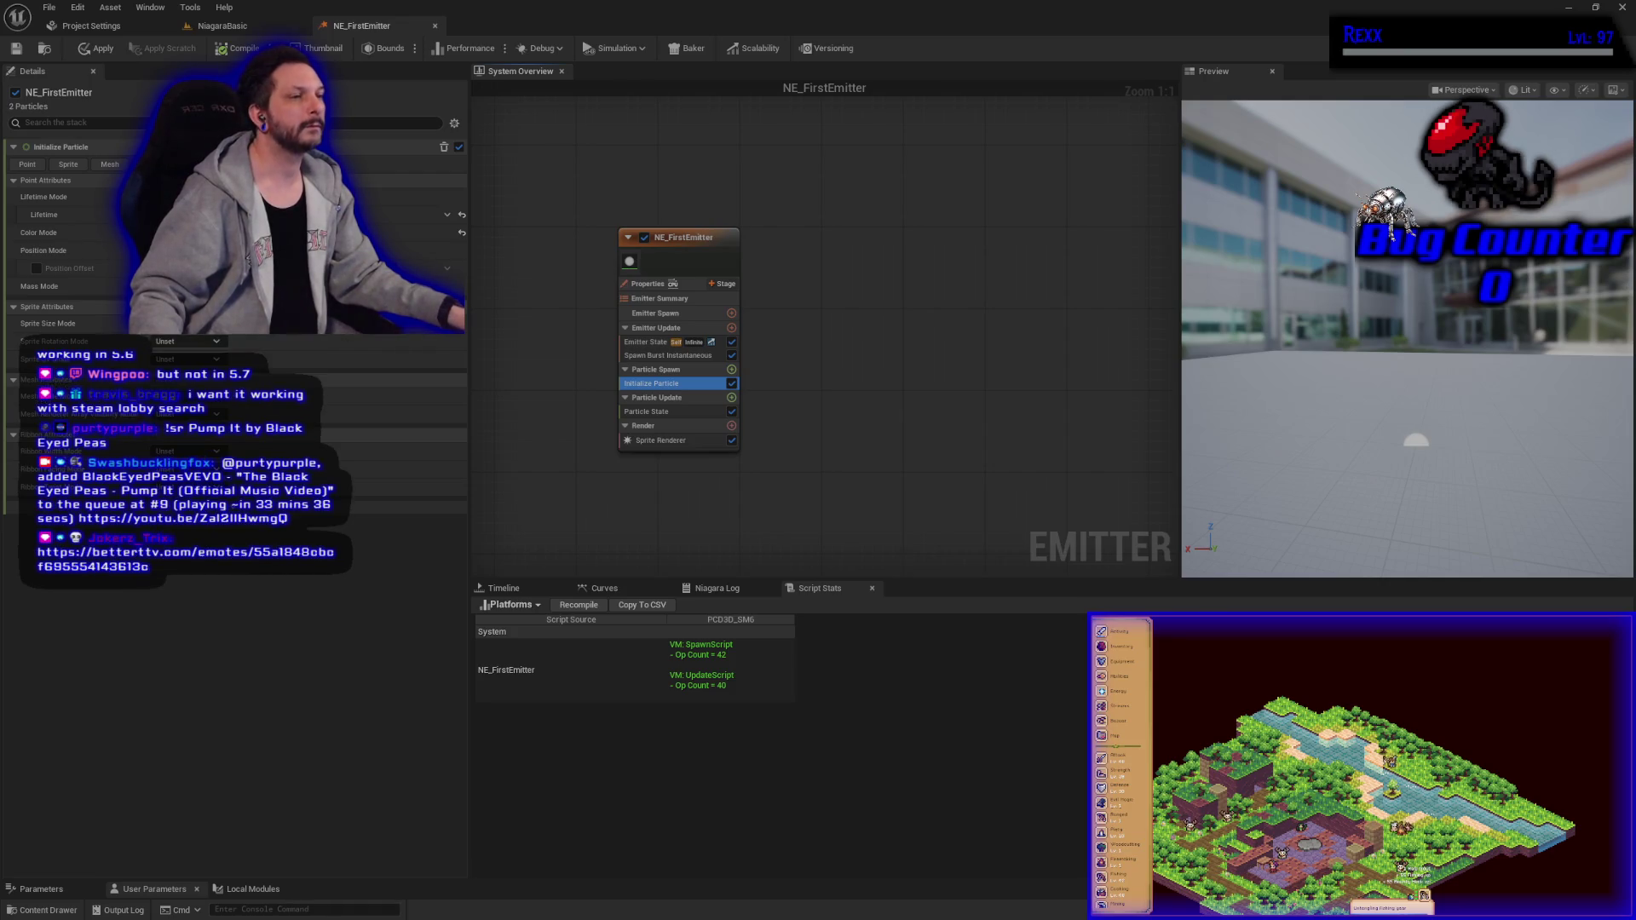
# Step: Set Initialize Particle's Sprite Size Mode to Uniform under the Sprite attributes
pyautogui.click(37, 170)
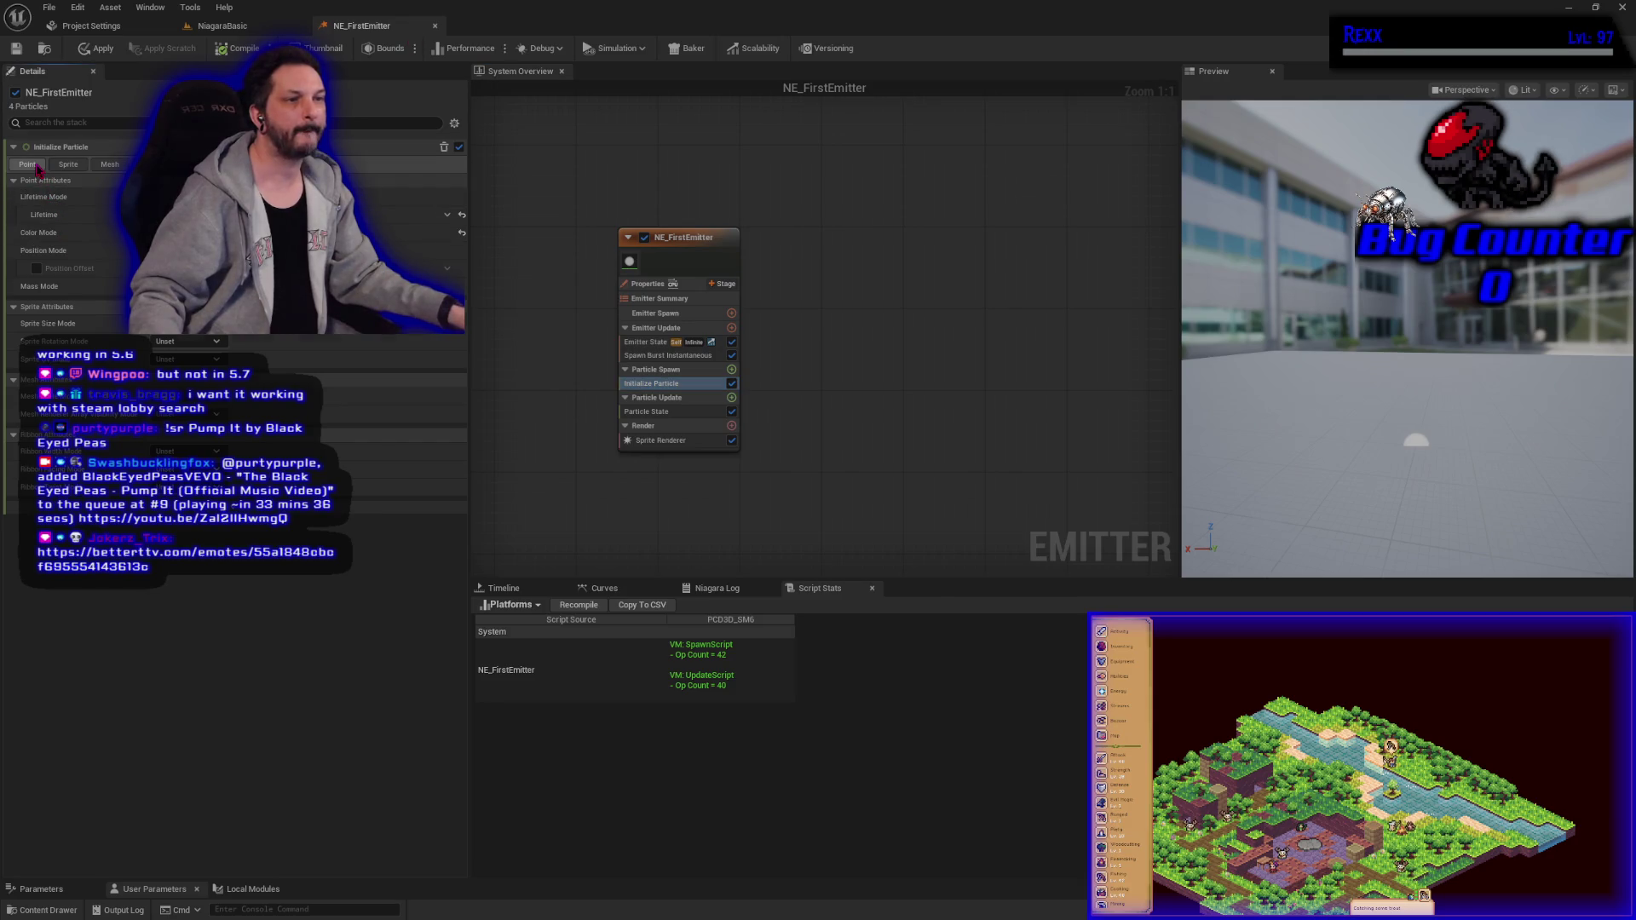
pyautogui.click(37, 169)
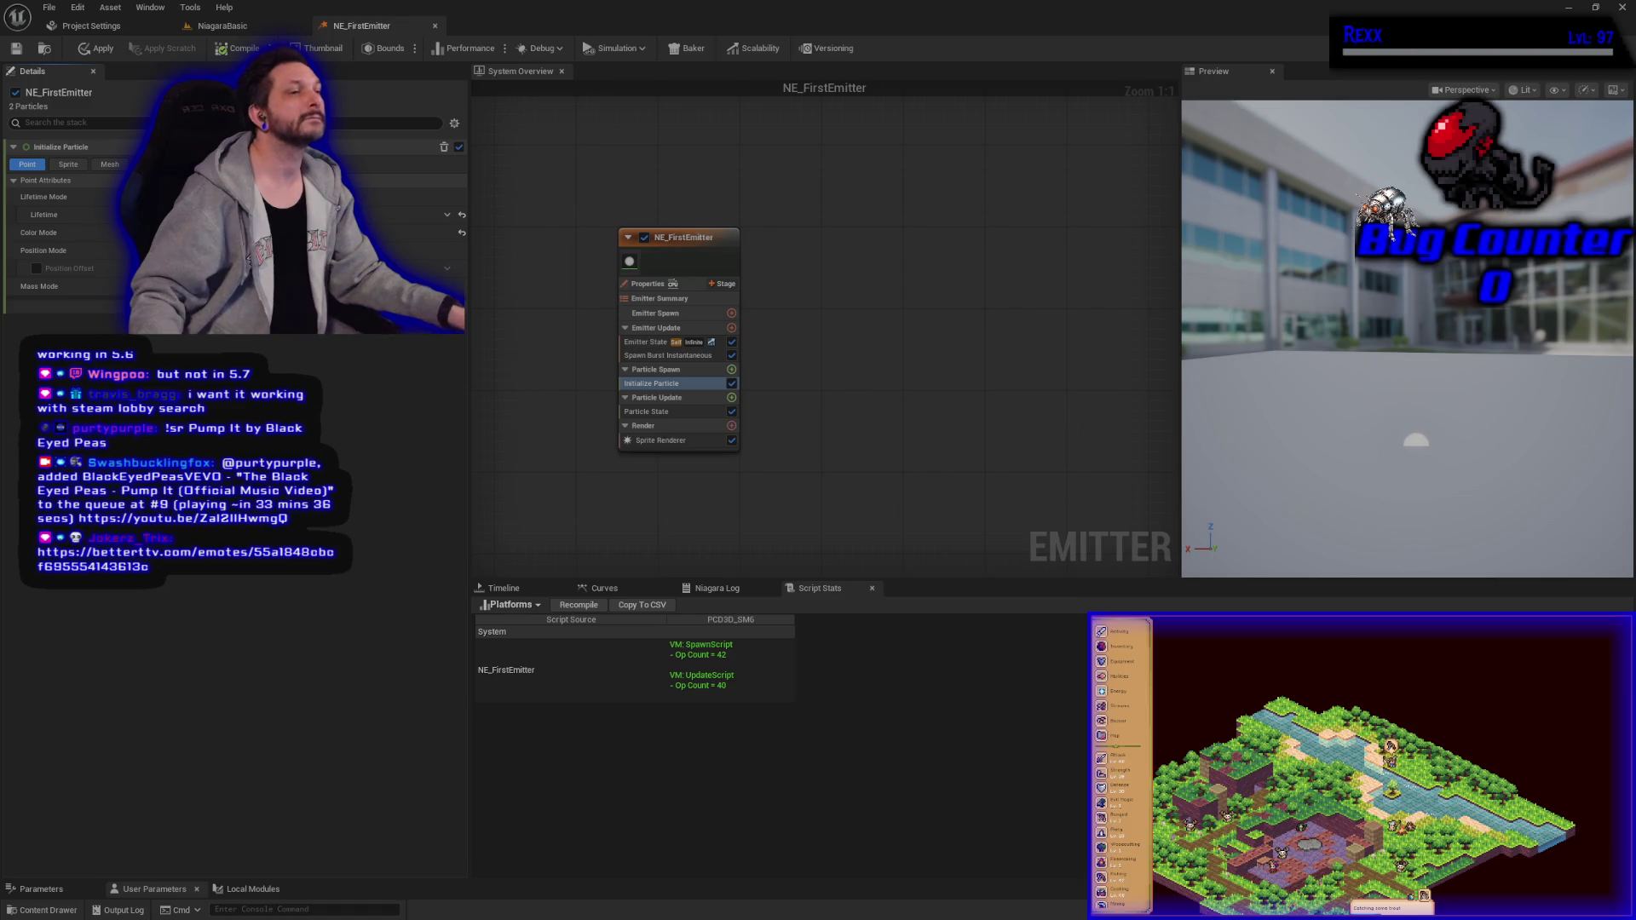
pyautogui.click(68, 163)
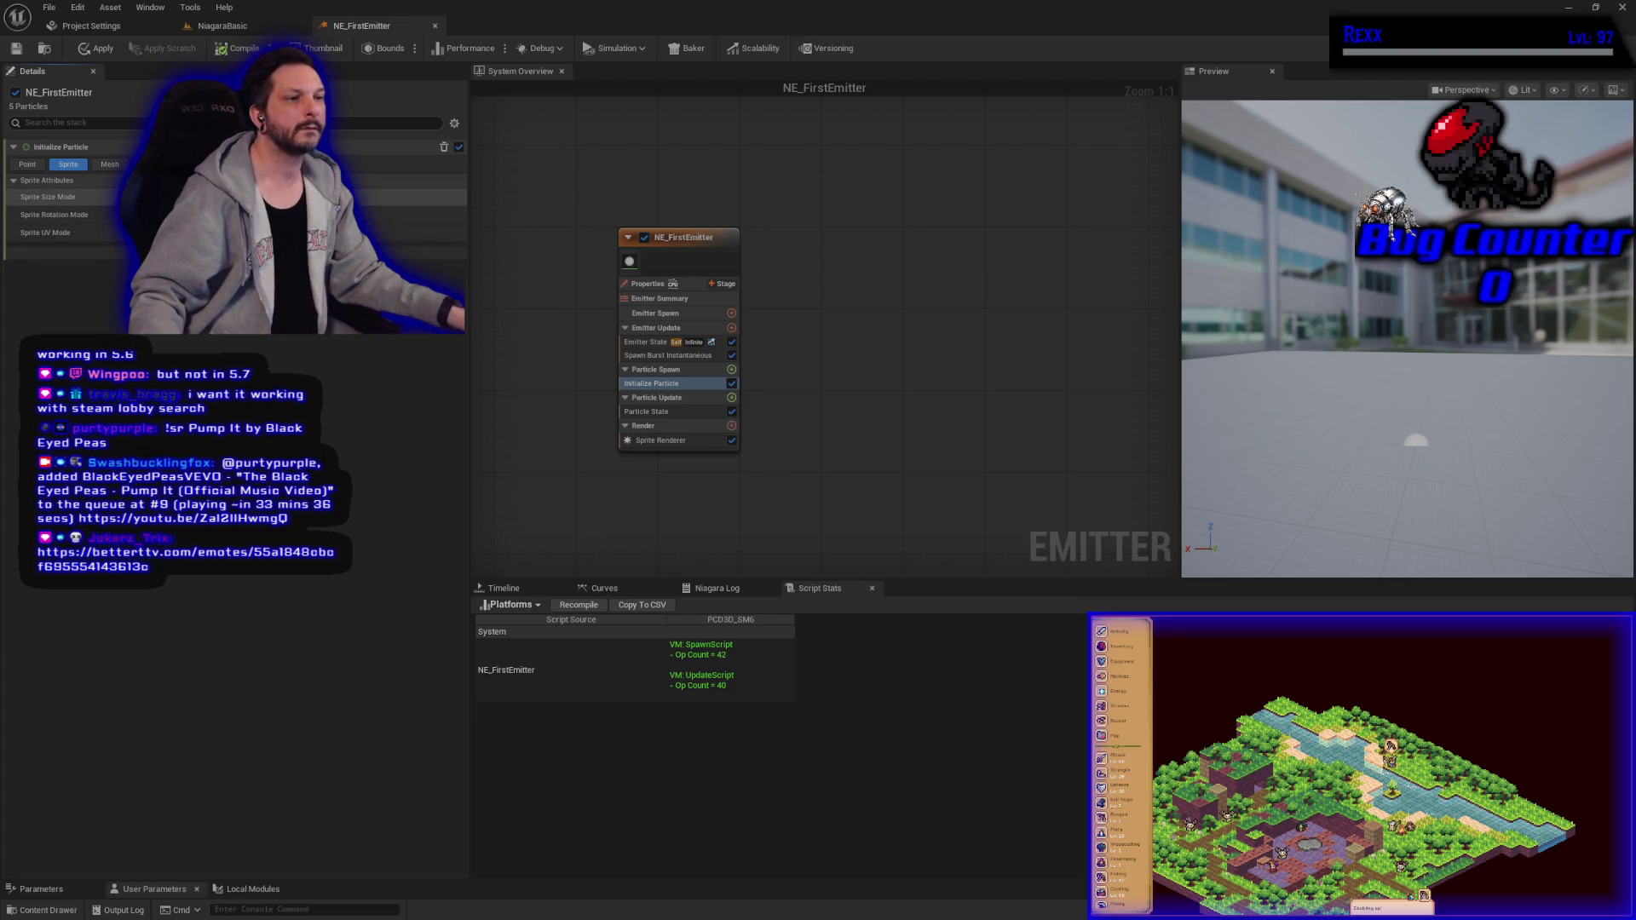
pyautogui.click(409, 197)
pyautogui.click(409, 215)
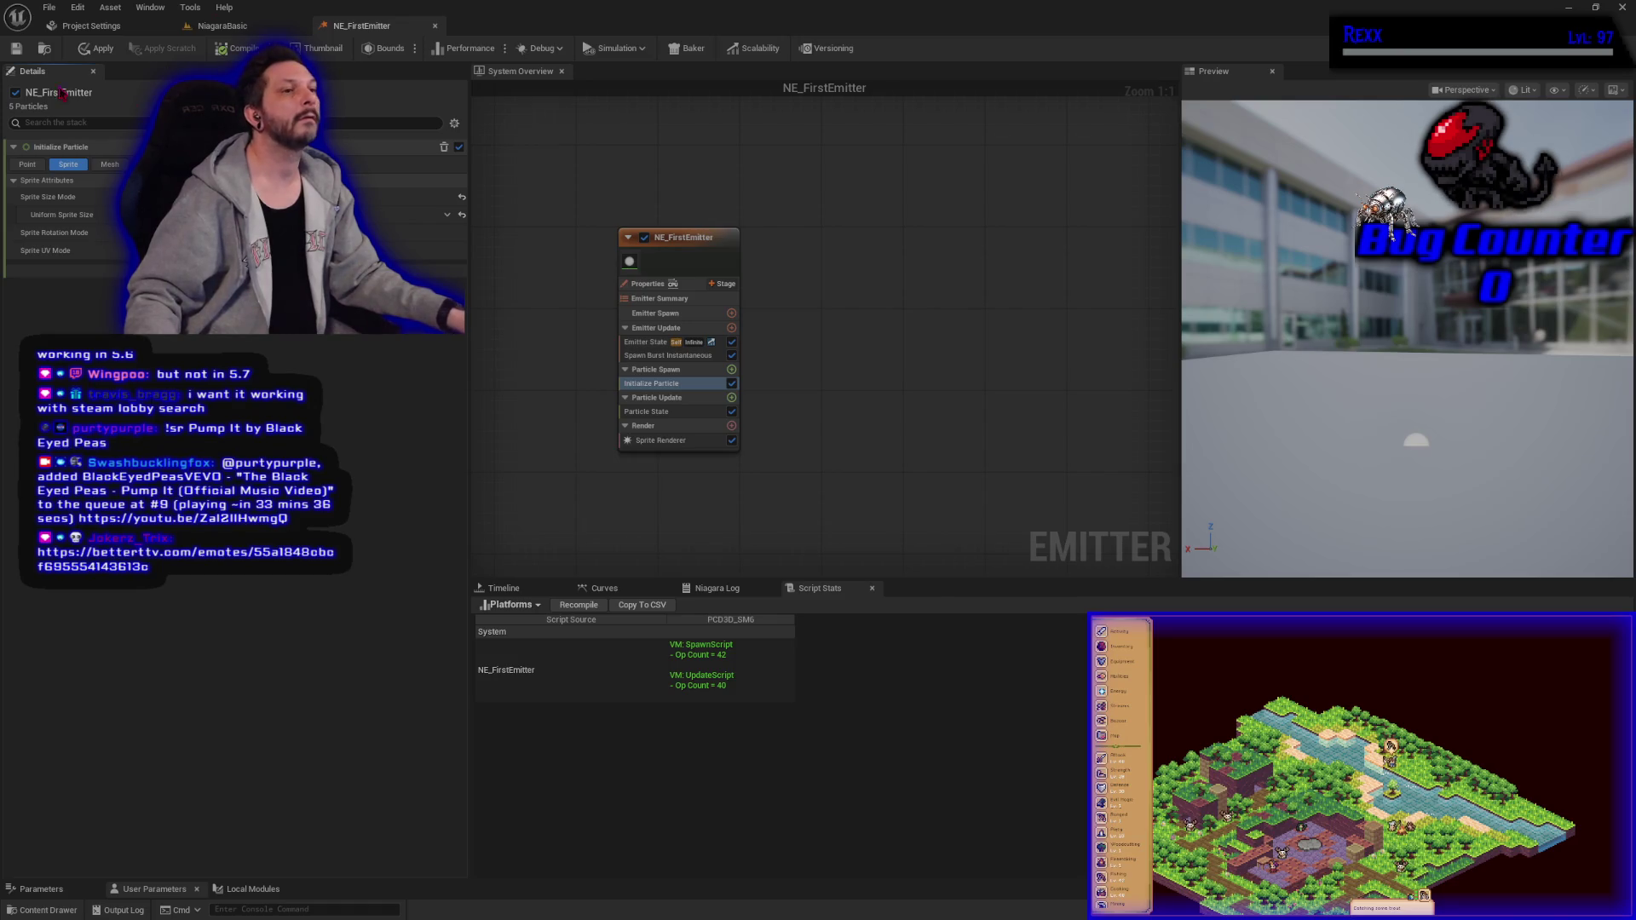
# Step: Compile and apply the emitter changes
pyautogui.click(20, 49)
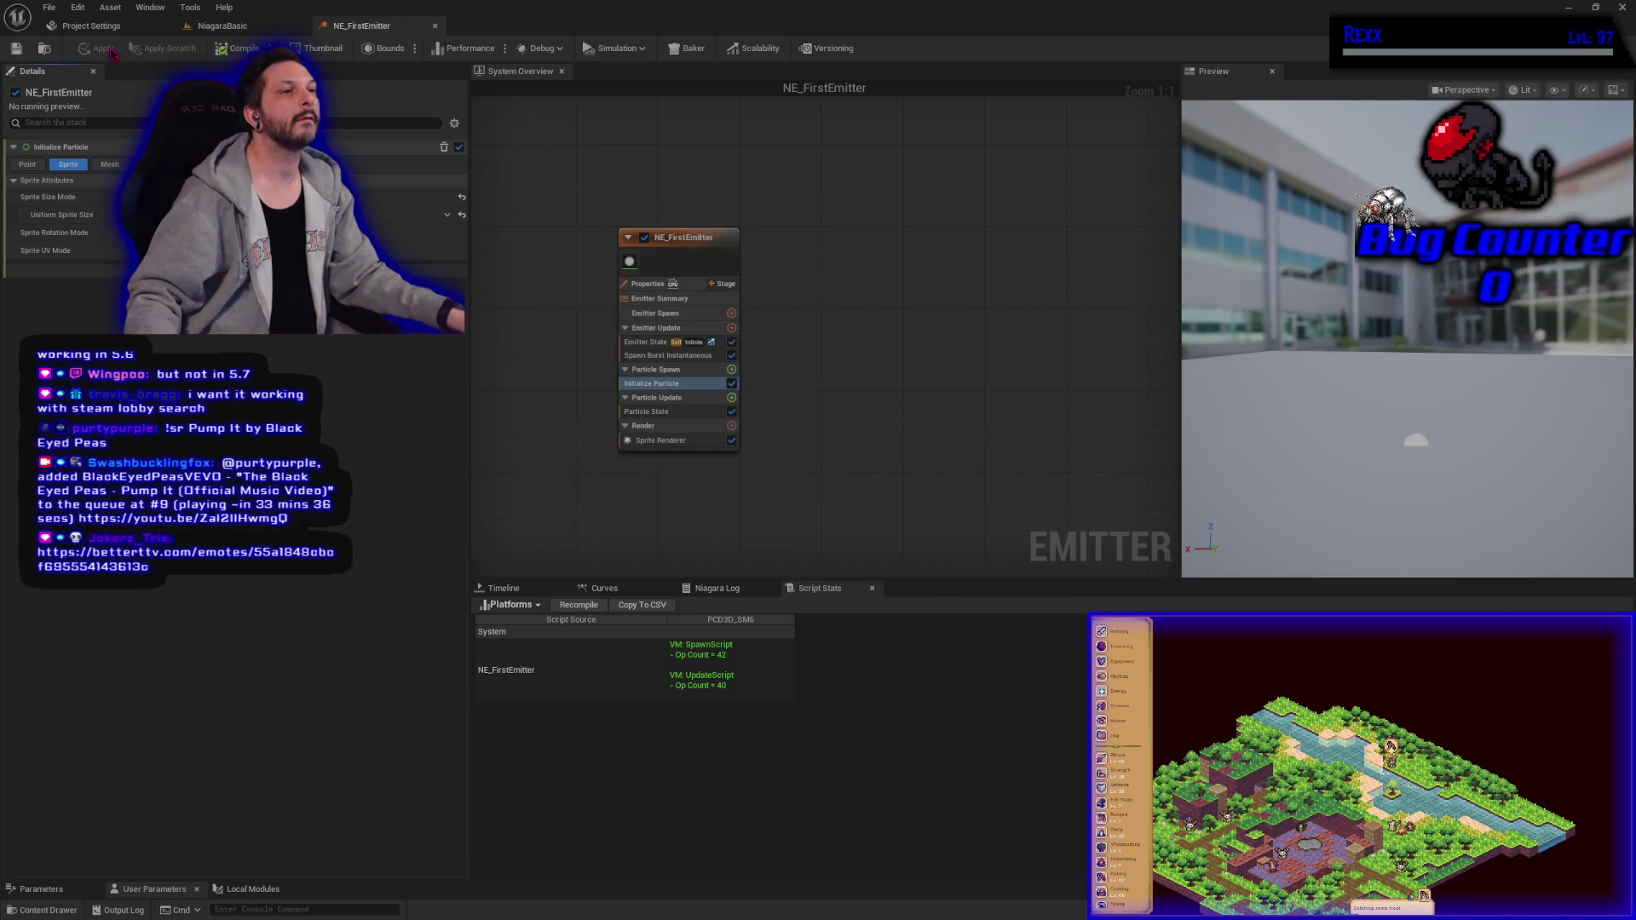
pyautogui.click(231, 49)
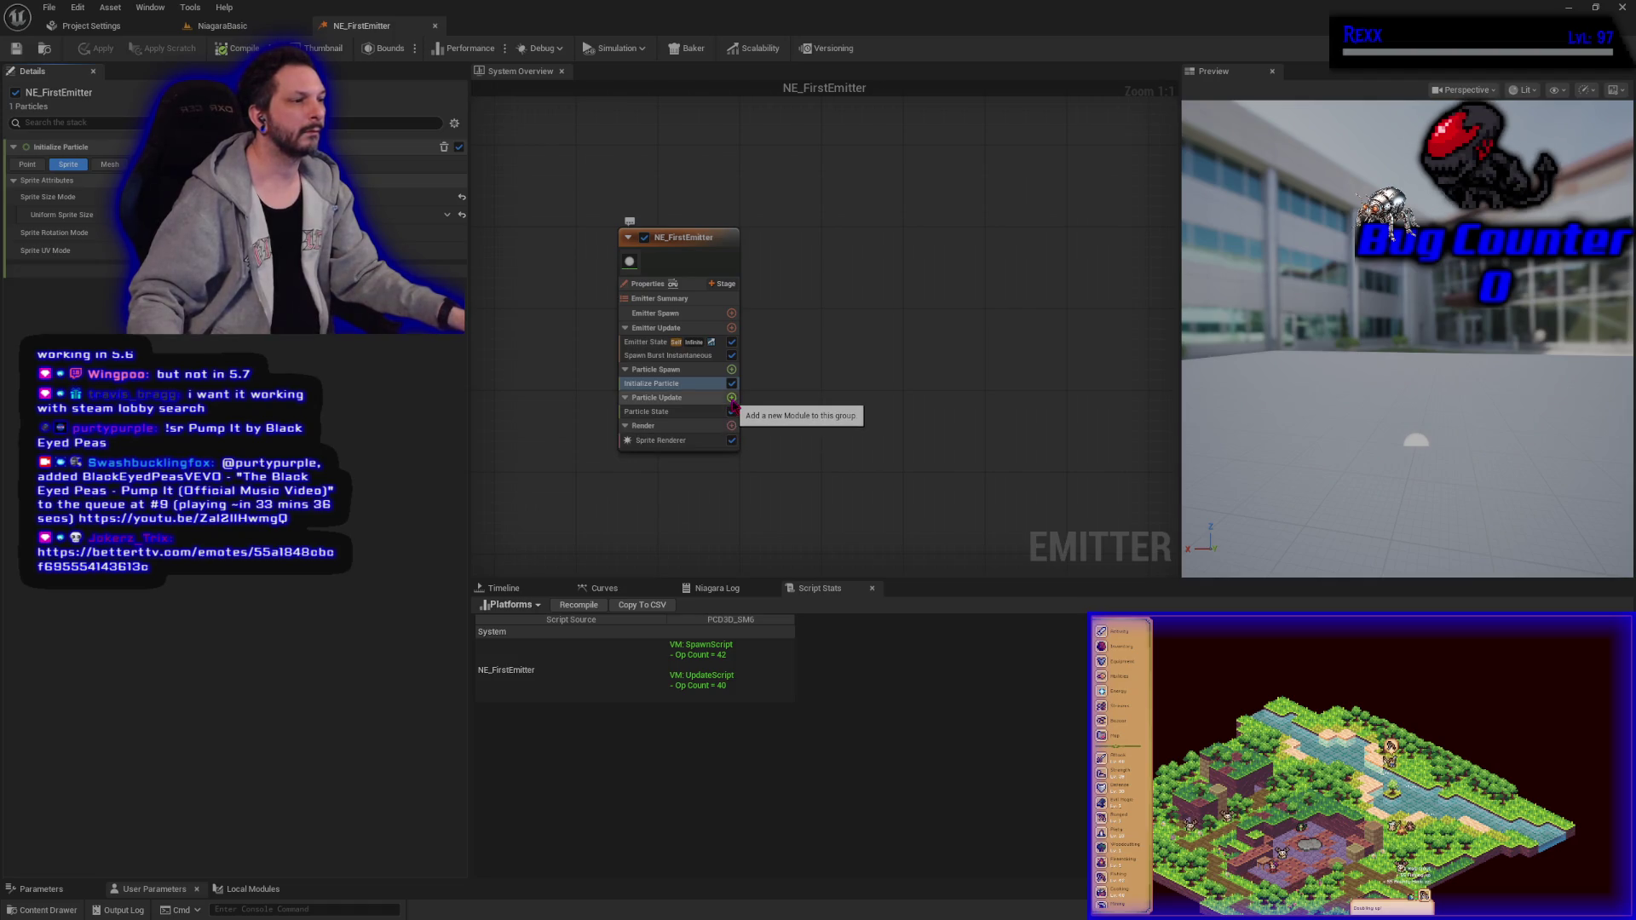
pyautogui.click(665, 412)
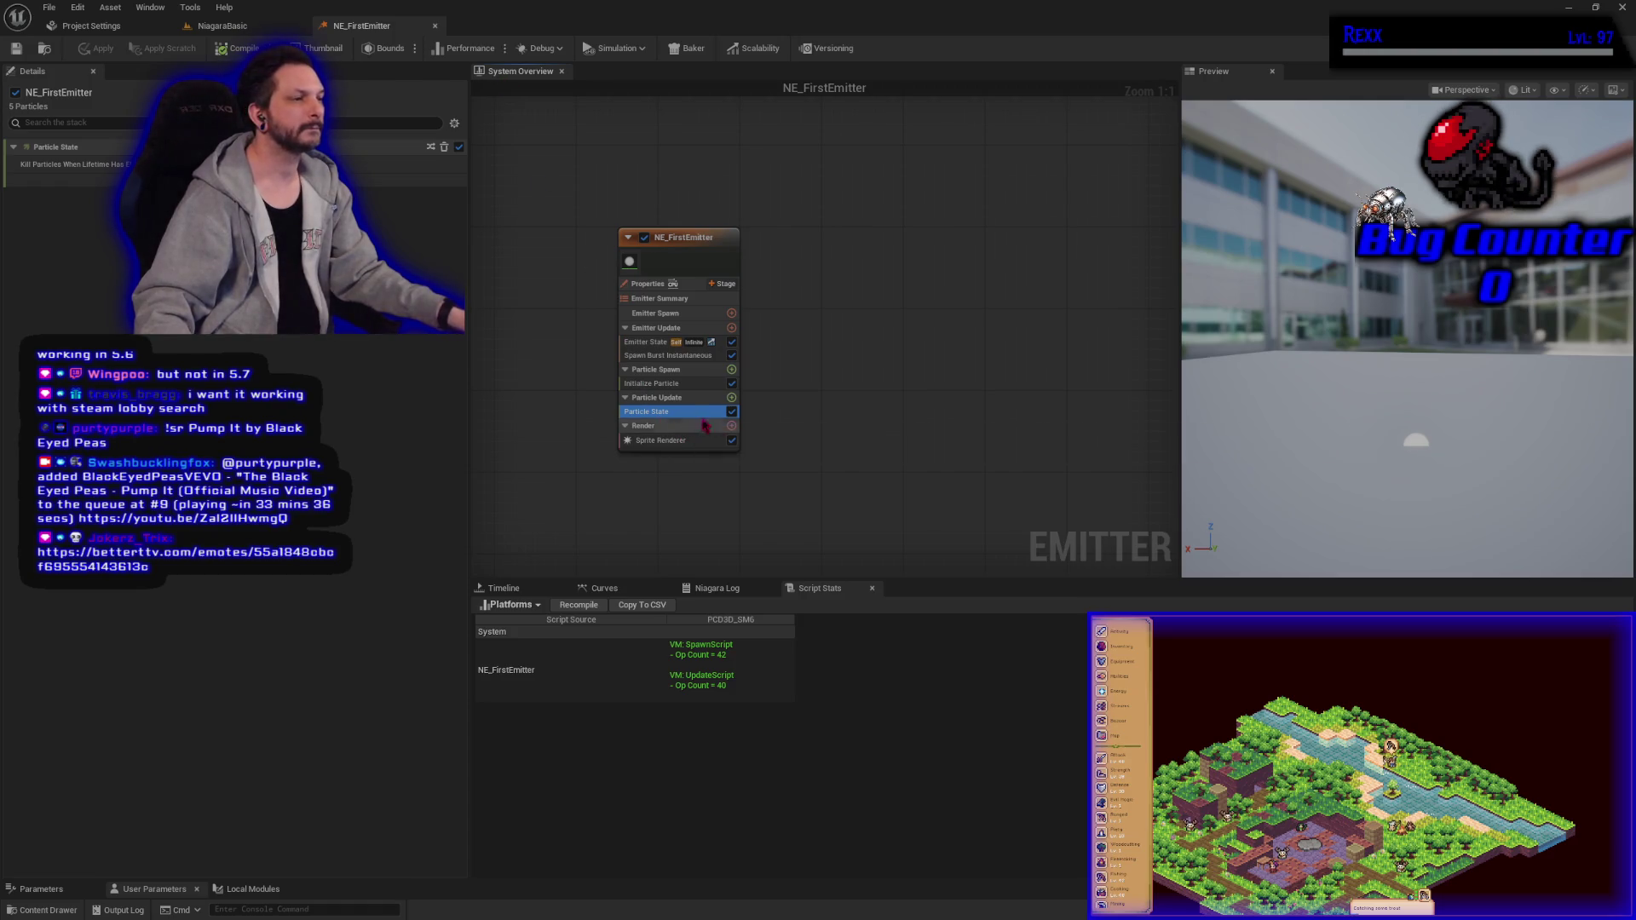
# Step: Add a Scale Color module to Particle Update using the 'scale color' search, and expand its Scale Alpha options
pyautogui.click(732, 399)
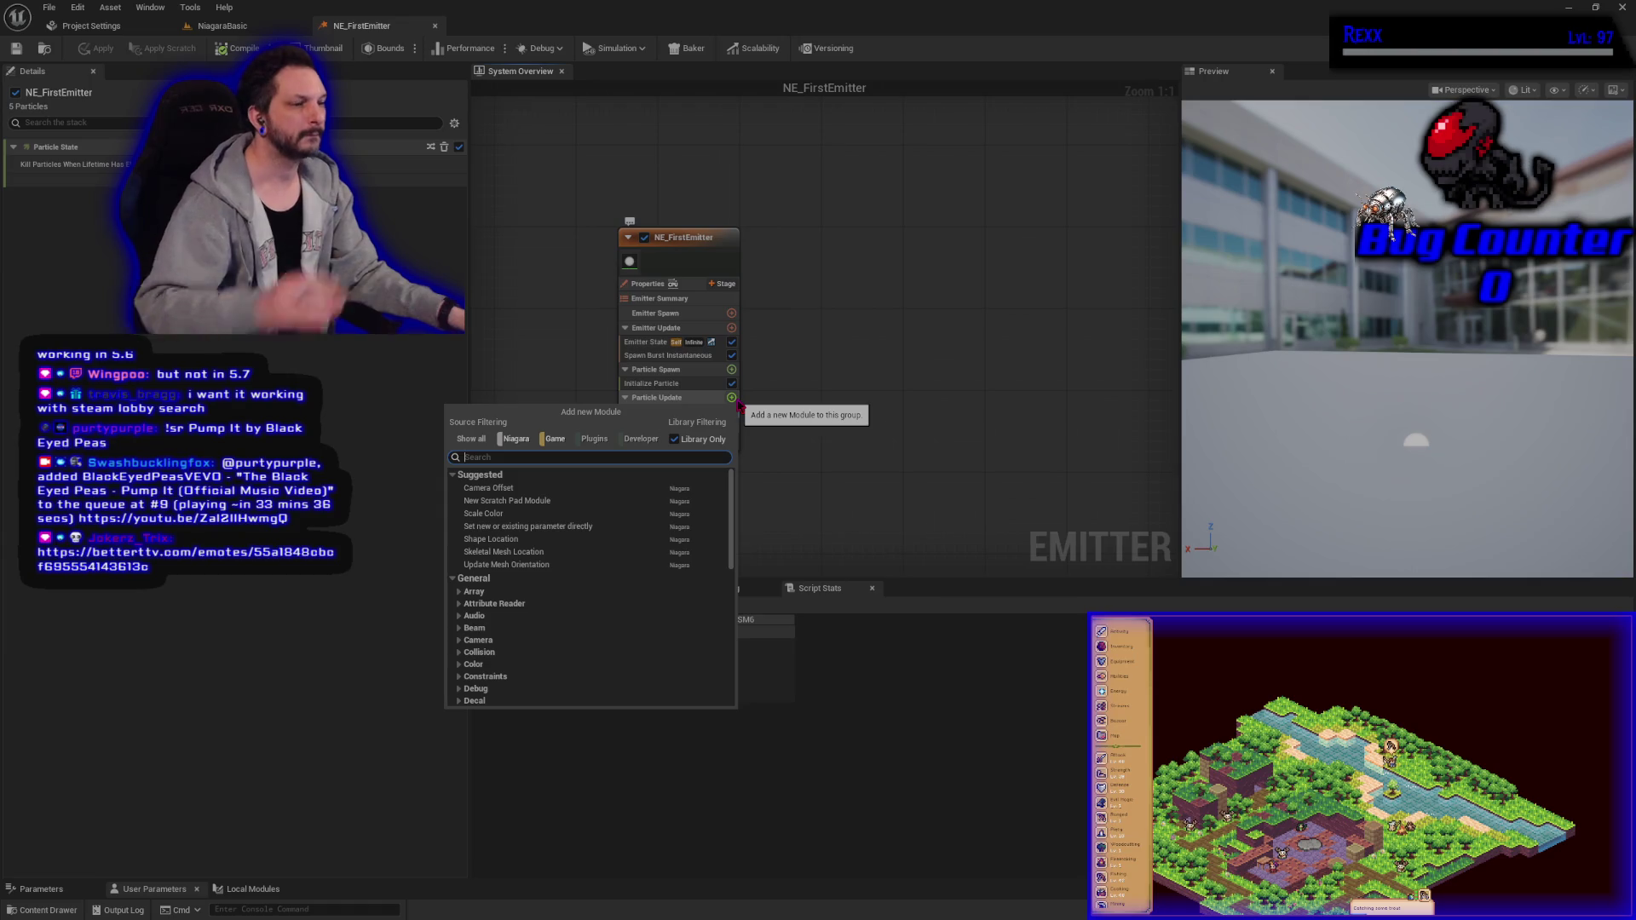
pyautogui.write('scale color')
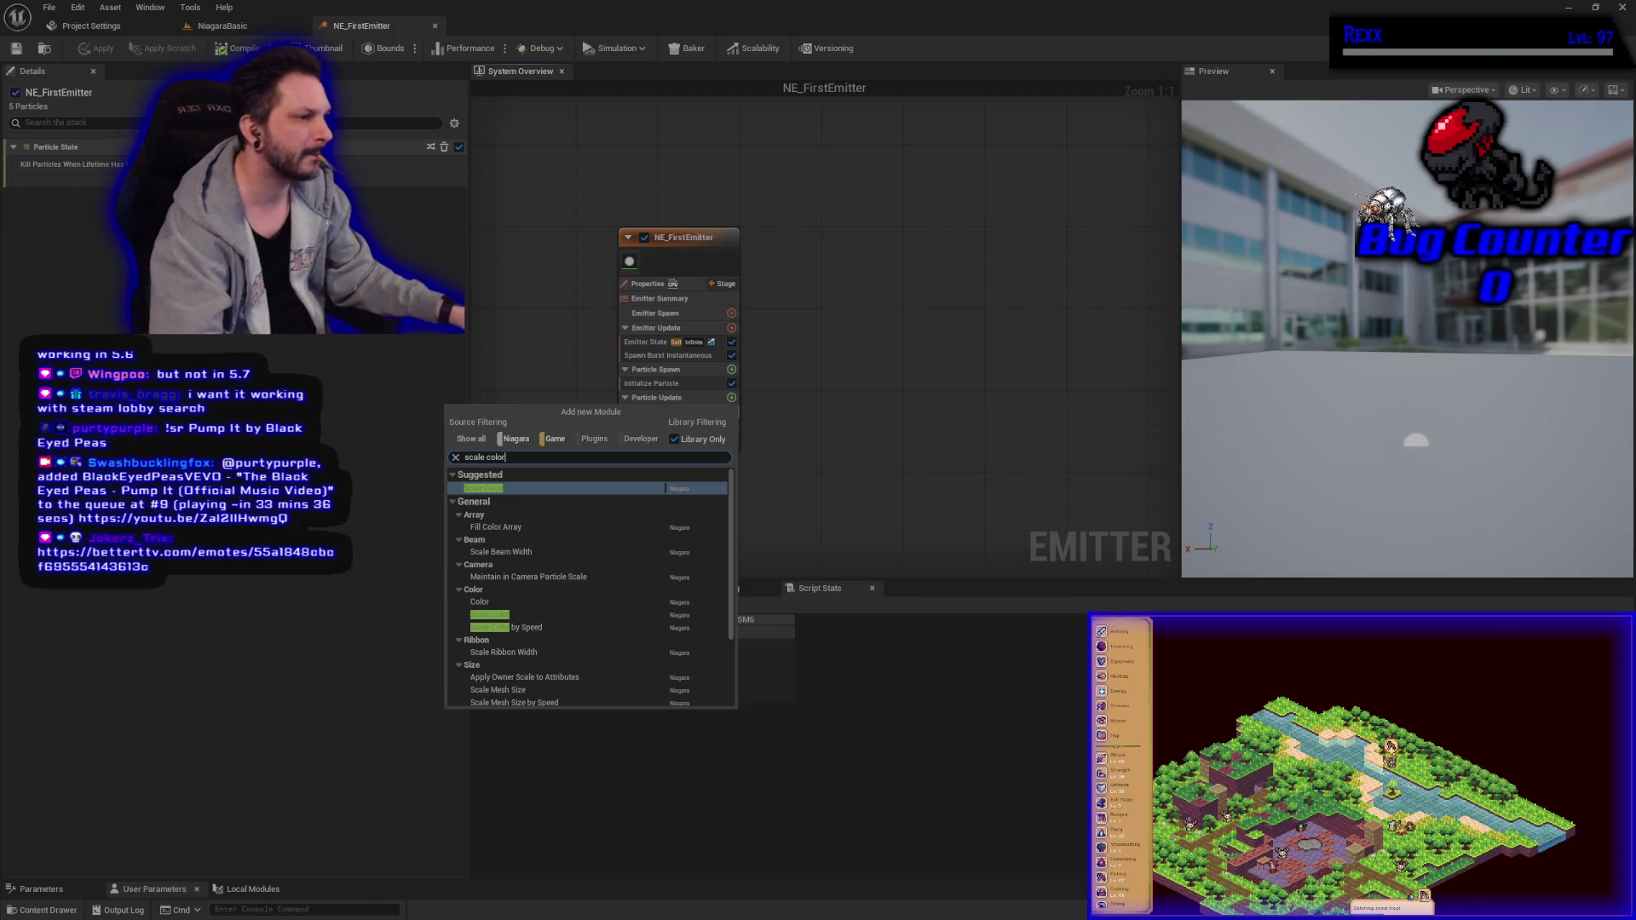
pyautogui.click(550, 490)
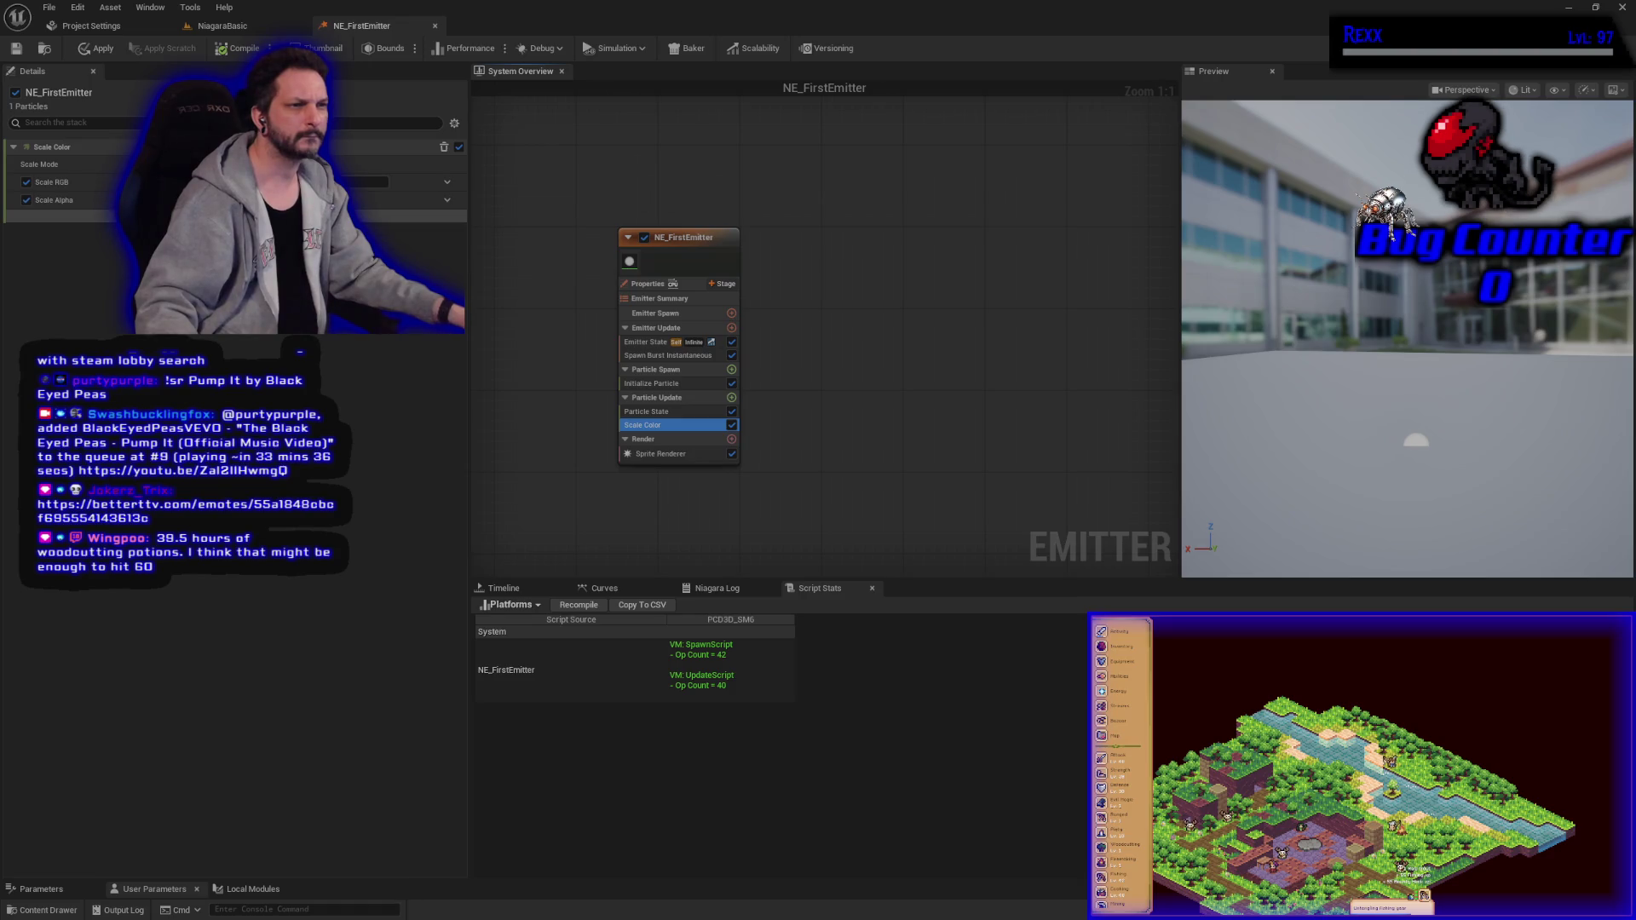
pyautogui.click(447, 199)
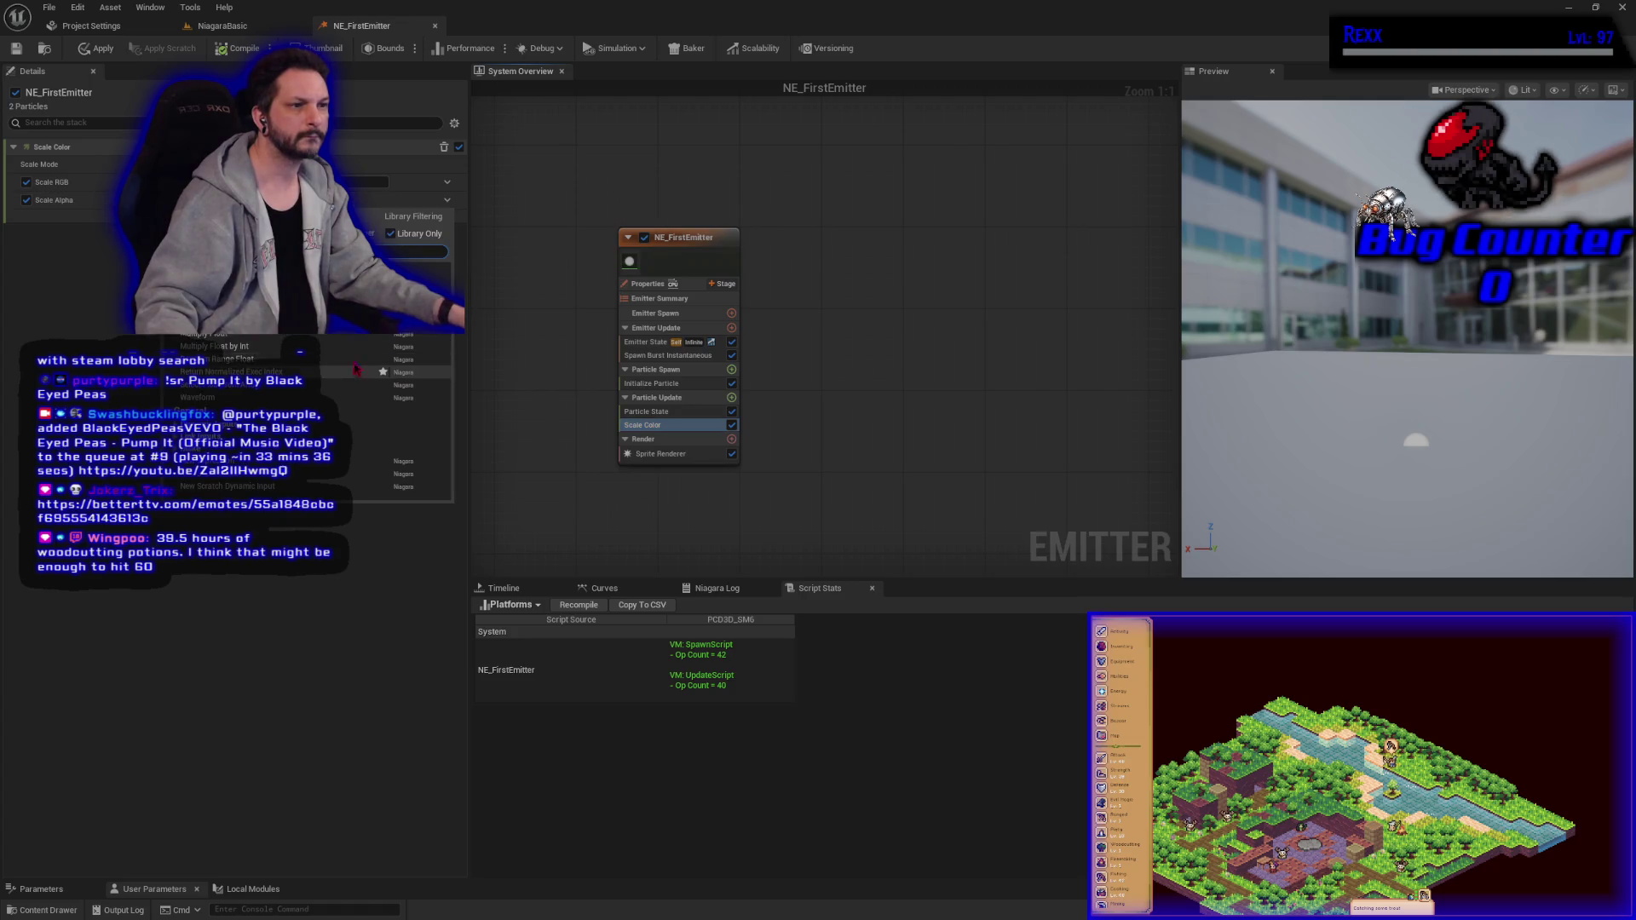
# Step: Drive Scale Alpha with Float from Curve and show the Curves editor
pyautogui.click(281, 473)
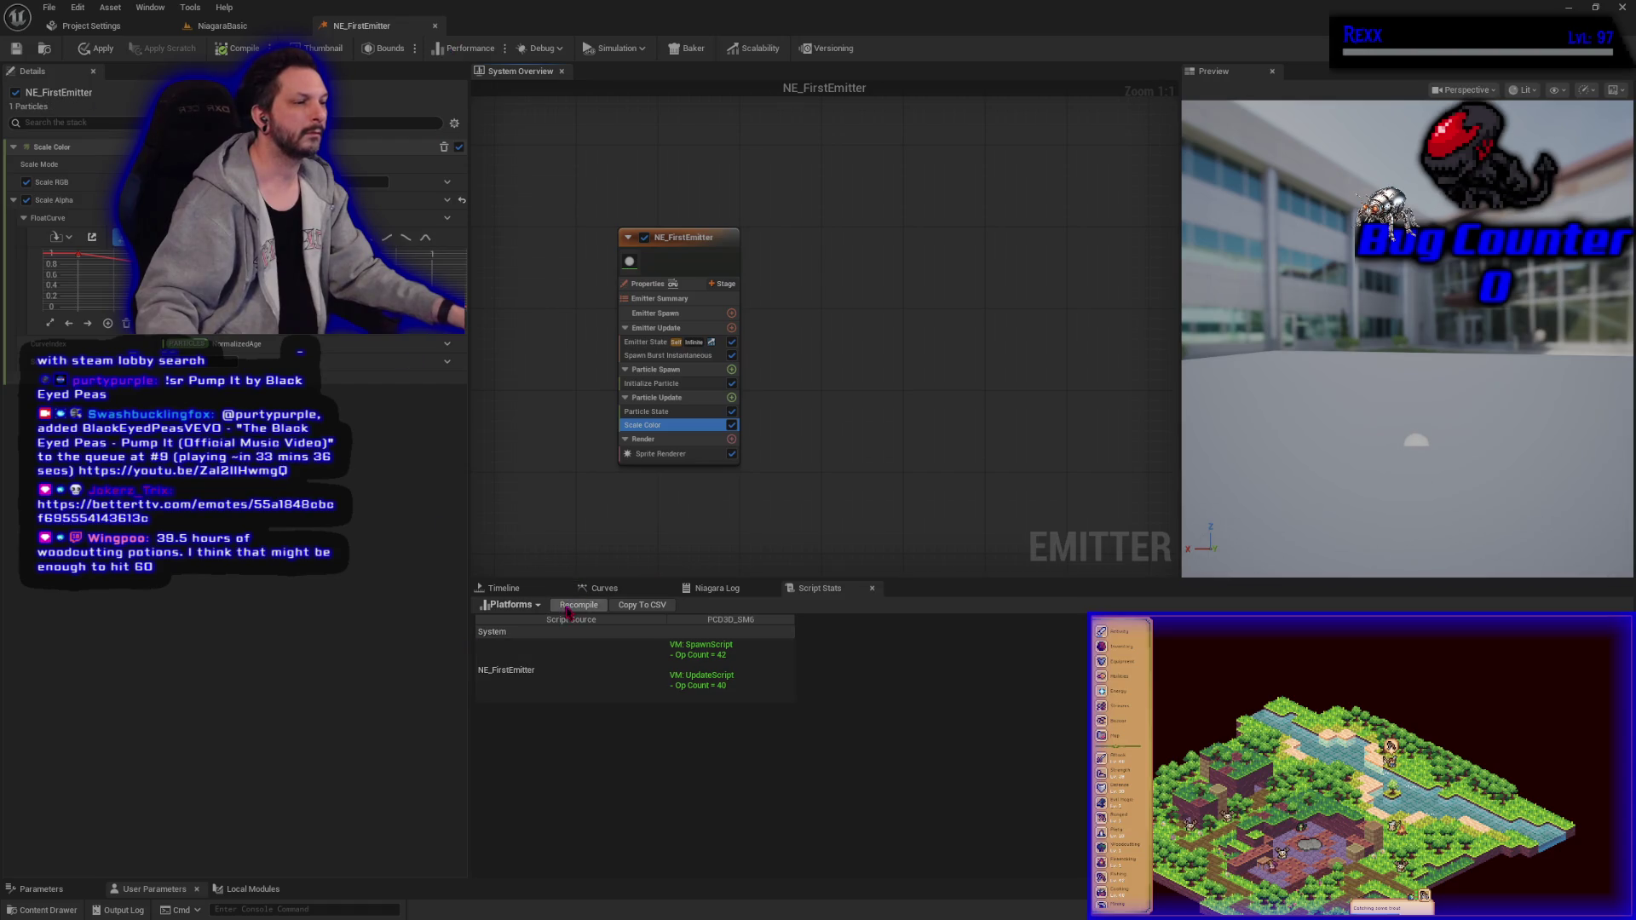
pyautogui.click(604, 588)
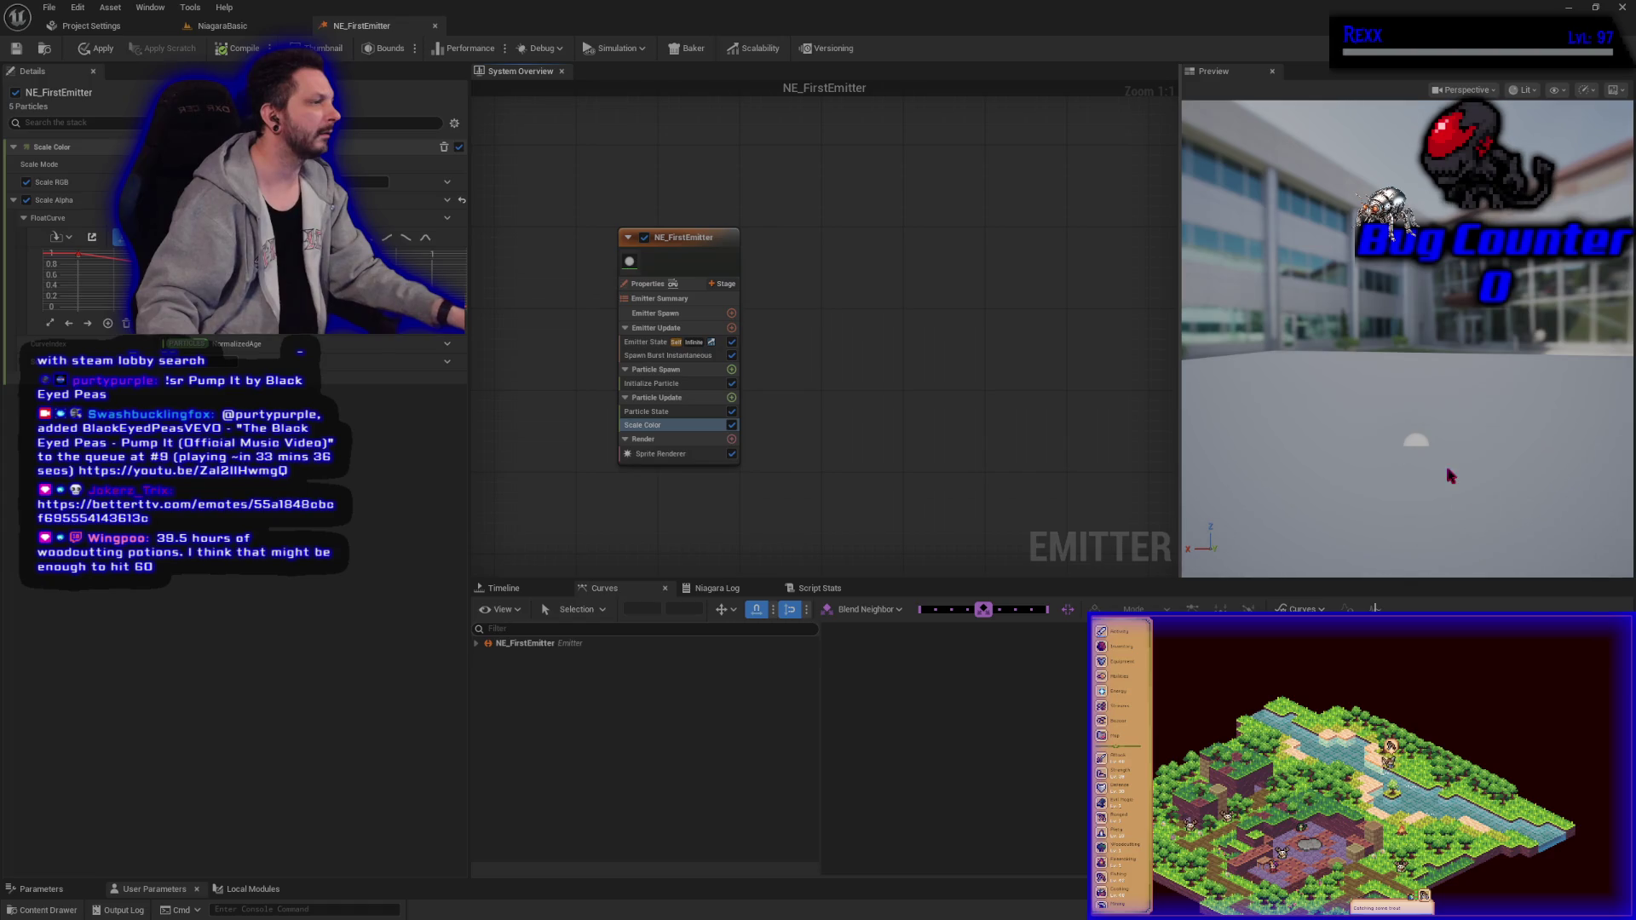
# Step: Zoom out the system overview graph and switch the bottom panel to Timeline
pyautogui.scroll(-1, 921, 435)
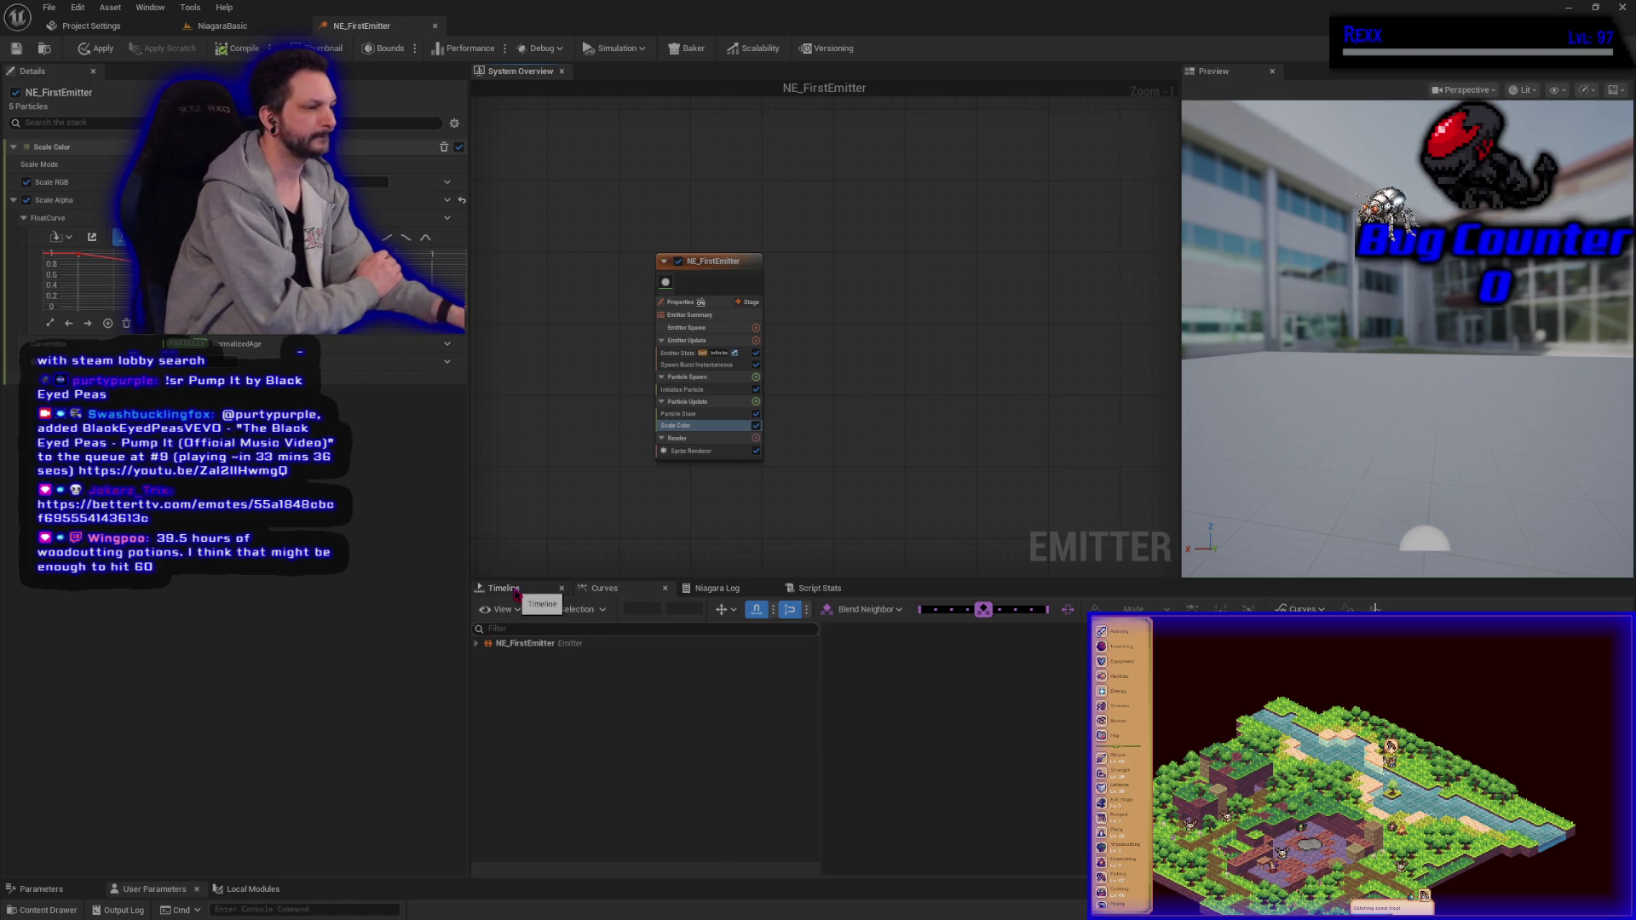
pyautogui.click(503, 588)
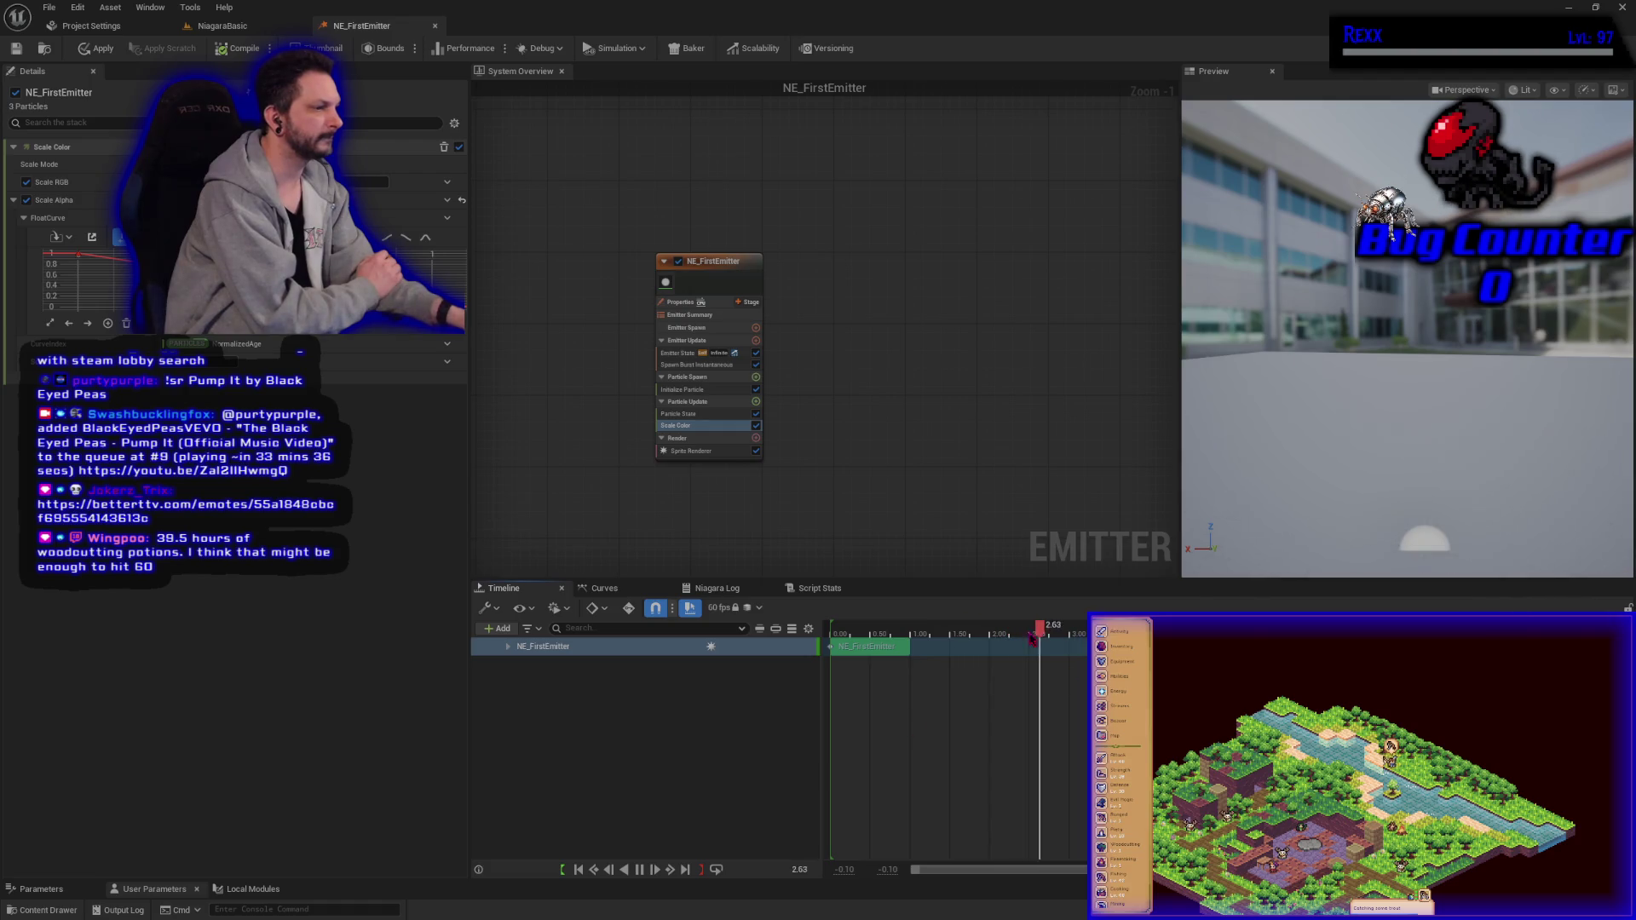
# Step: Rewind and replay the preview, then expand NE_FirstEmitter to show the Spawn Burst Instantaneous - Spawn Count track
pyautogui.click(579, 870)
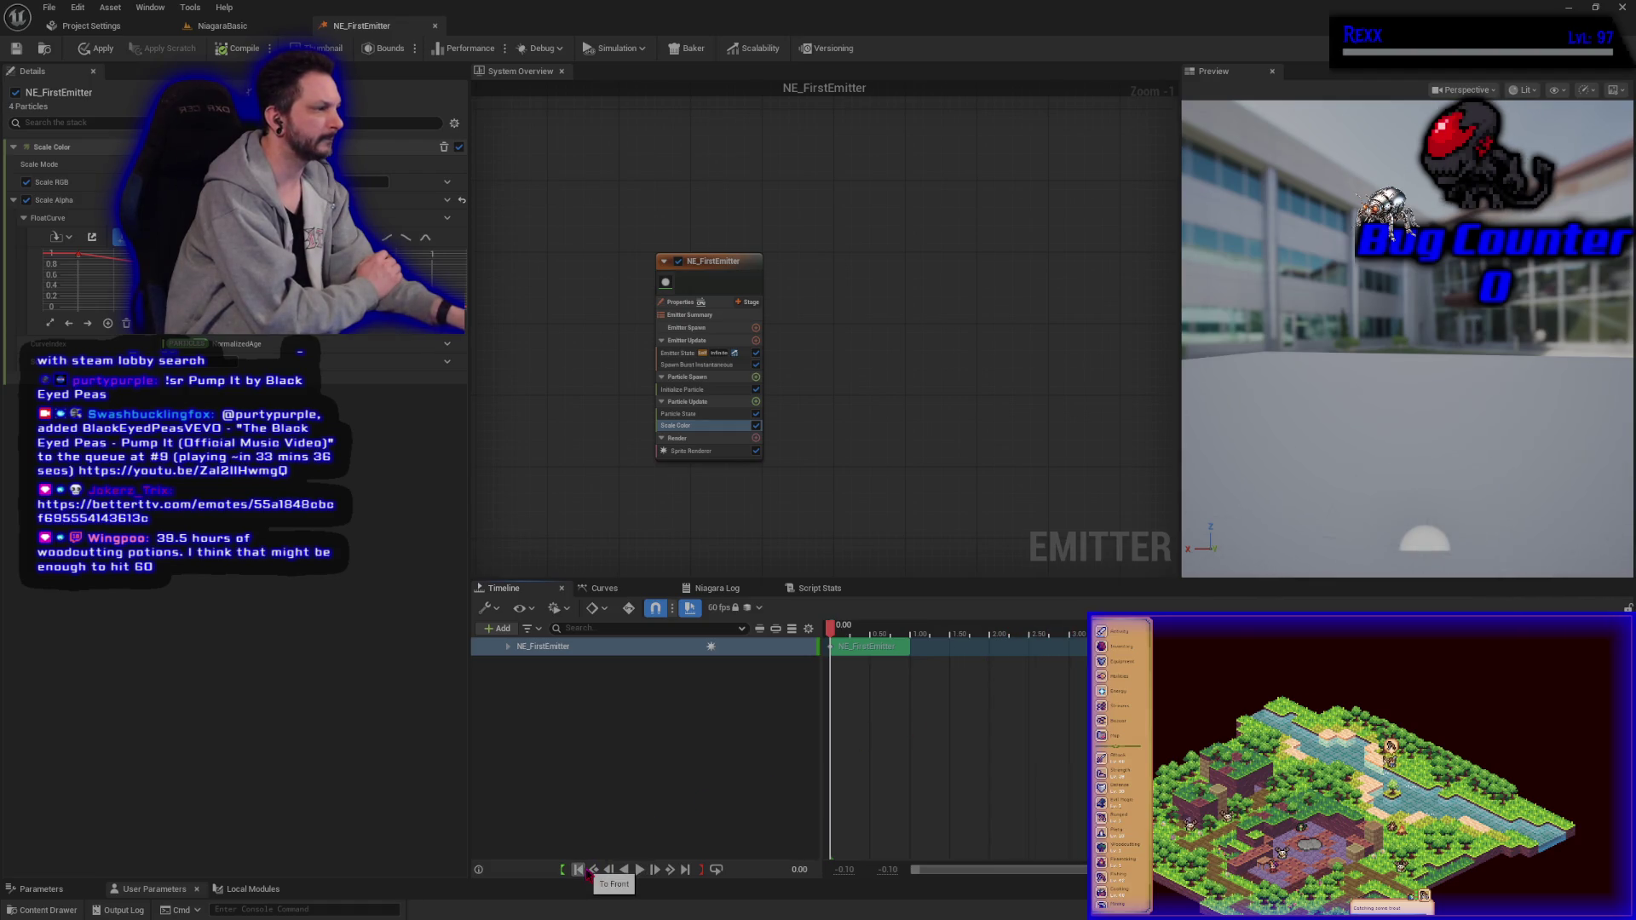
pyautogui.click(641, 869)
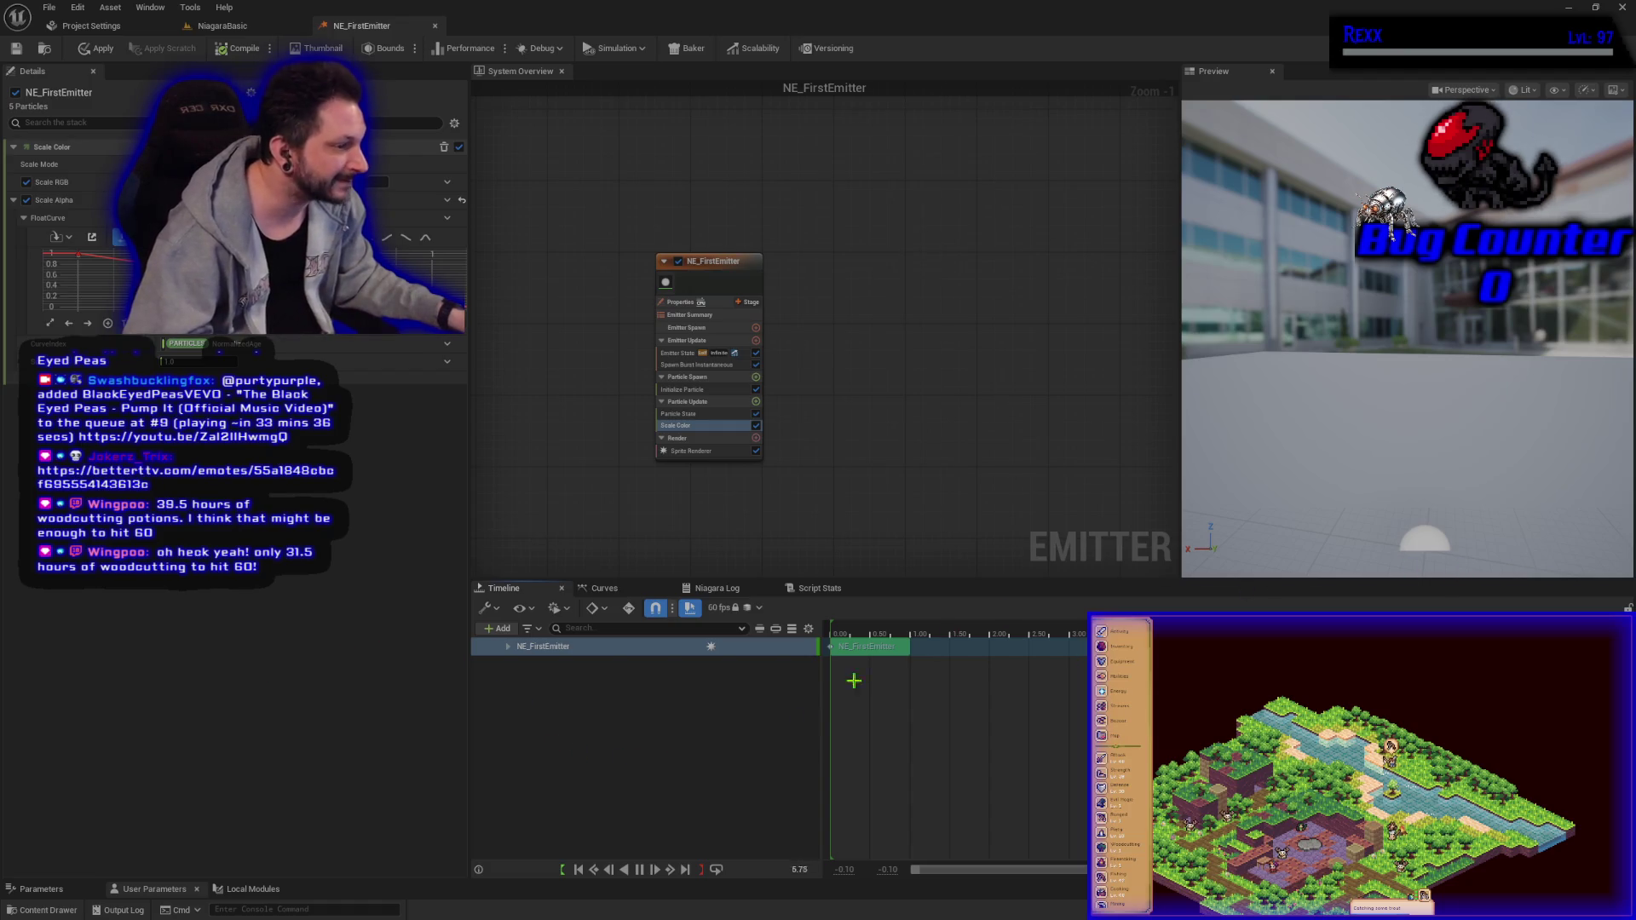
pyautogui.click(508, 648)
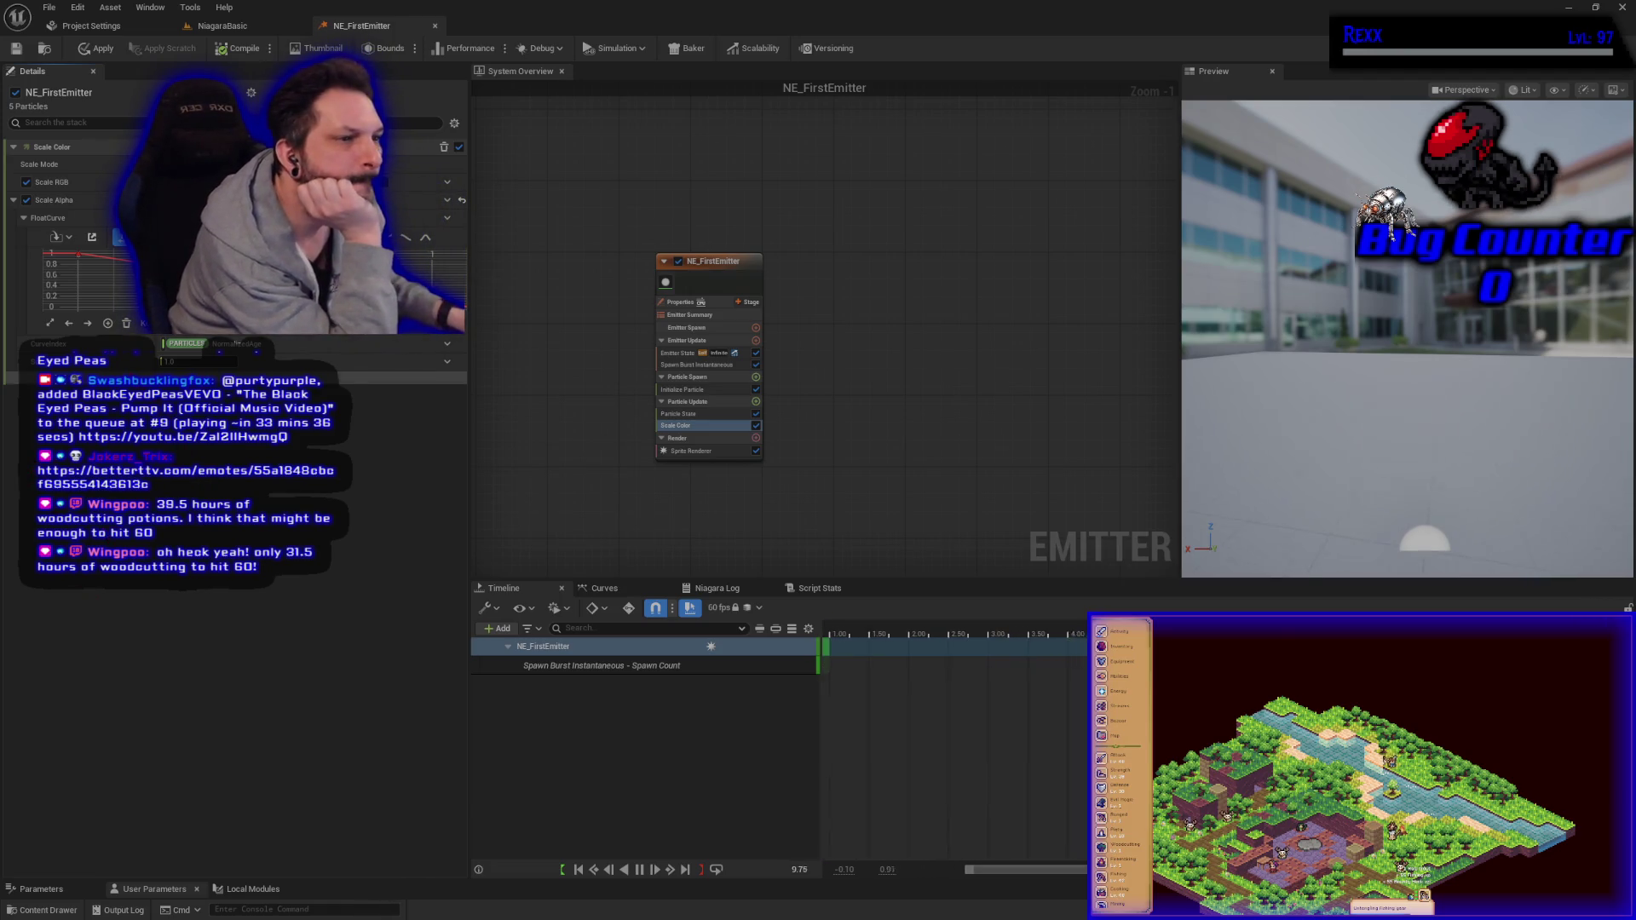
# Step: Toggle Scale Alpha off and back on to compare the particle fade
pyautogui.click(26, 200)
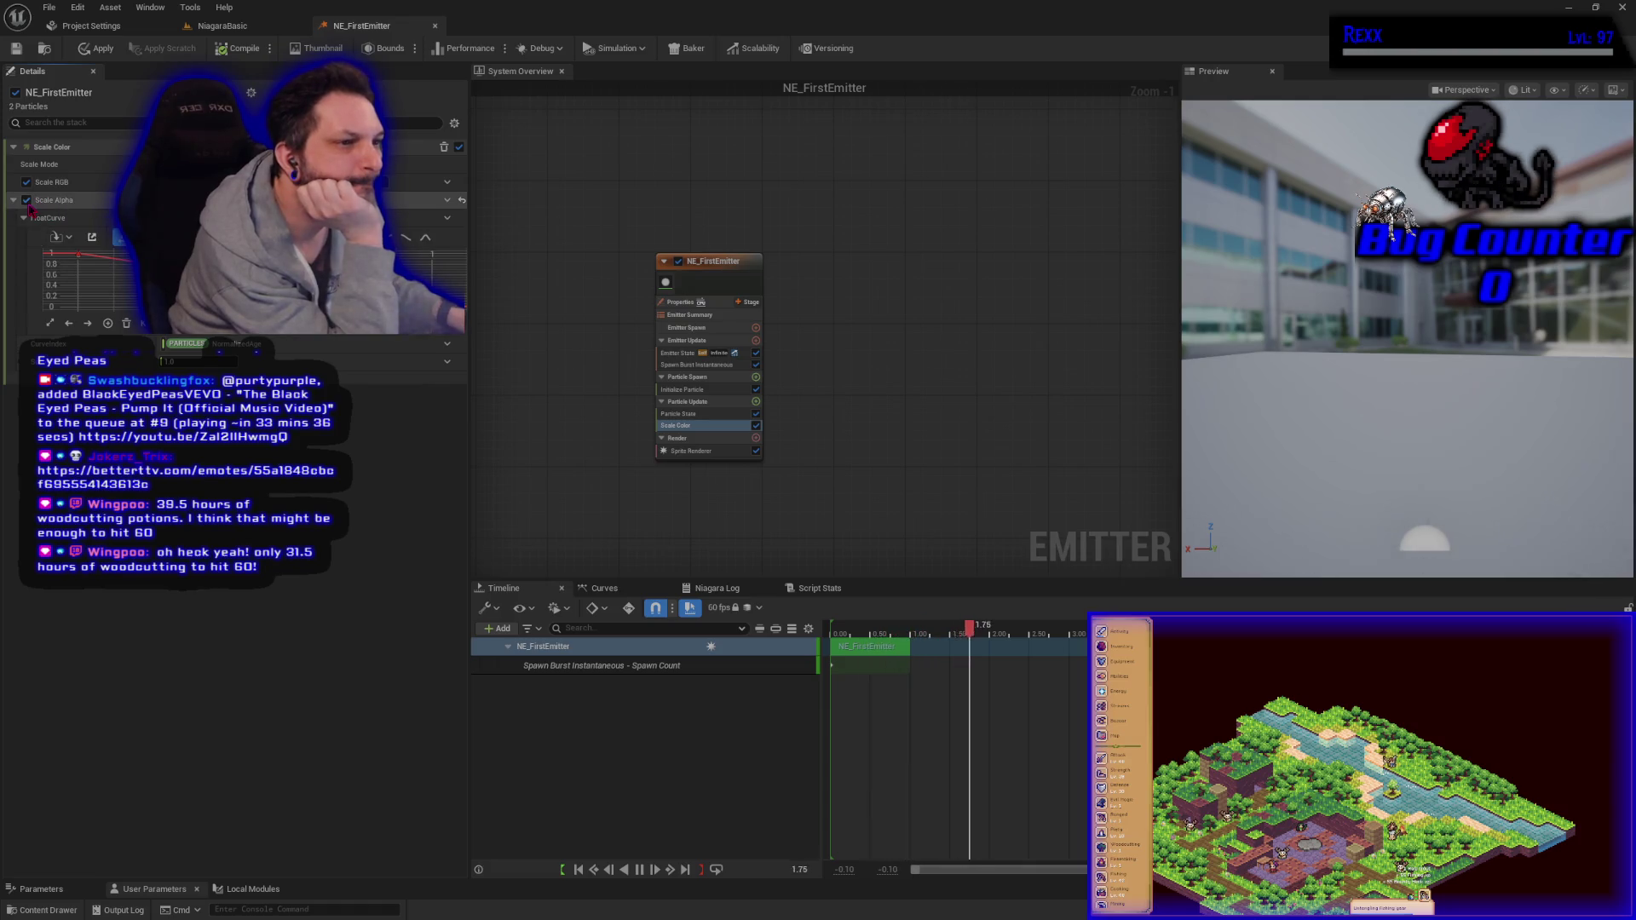
pyautogui.click(28, 205)
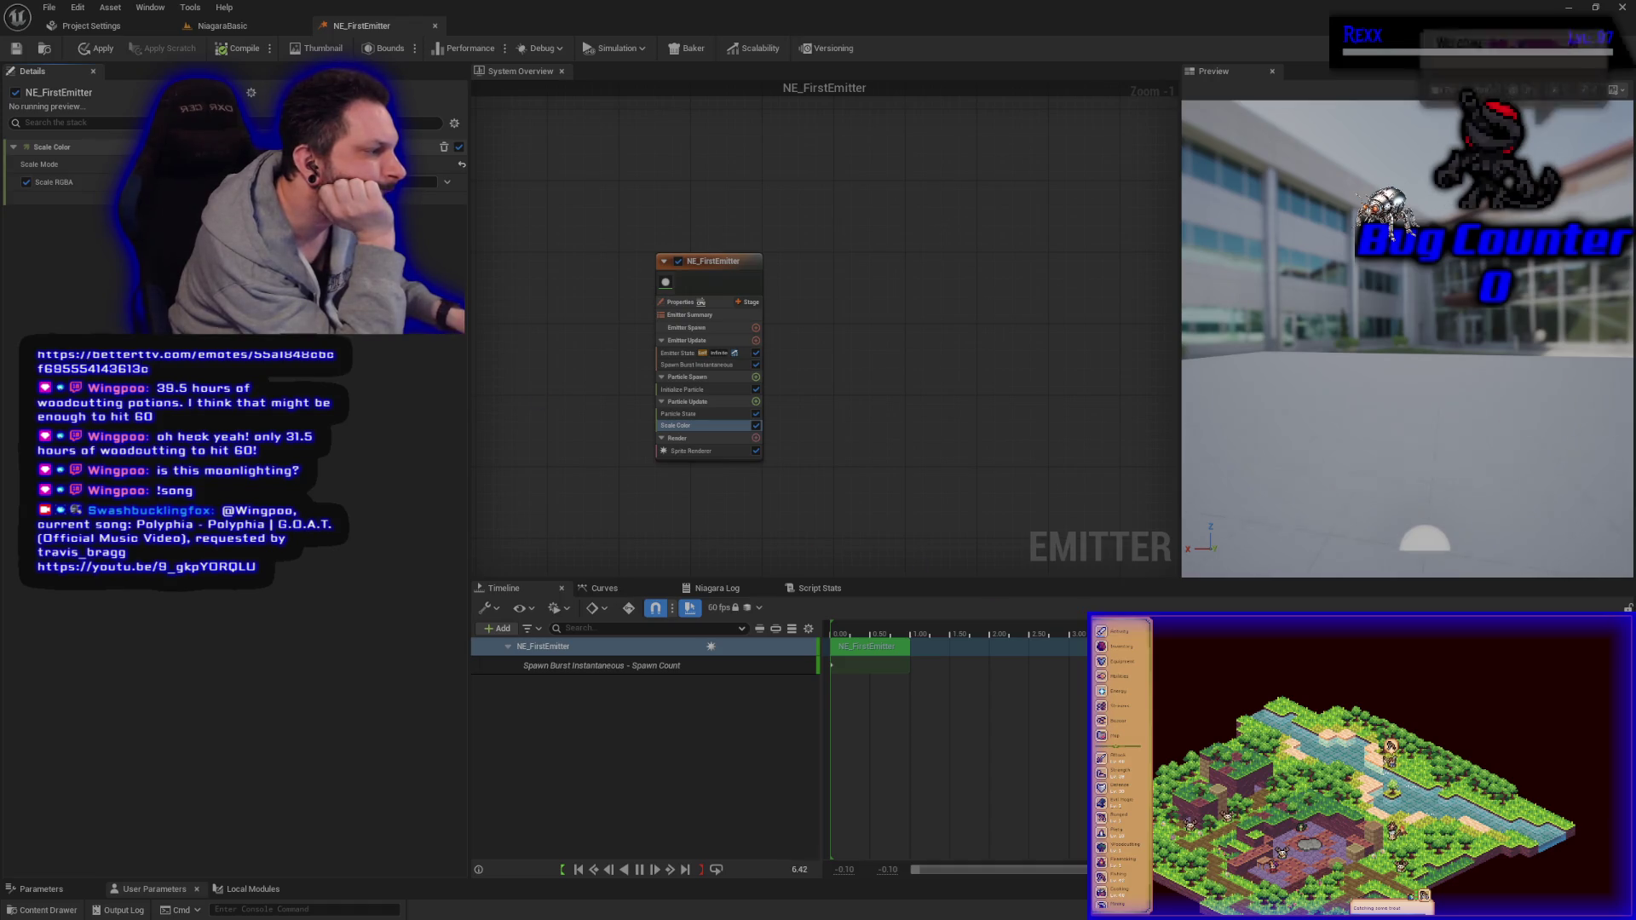
# Step: Scrub the timeline and undo back to separate Scale RGB and curve-driven Scale Alpha
pyautogui.moveTo(889, 631)
pyautogui.mouseDown()
pyautogui.moveTo(831, 634)
pyautogui.moveTo(903, 631)
pyautogui.mouseUp()
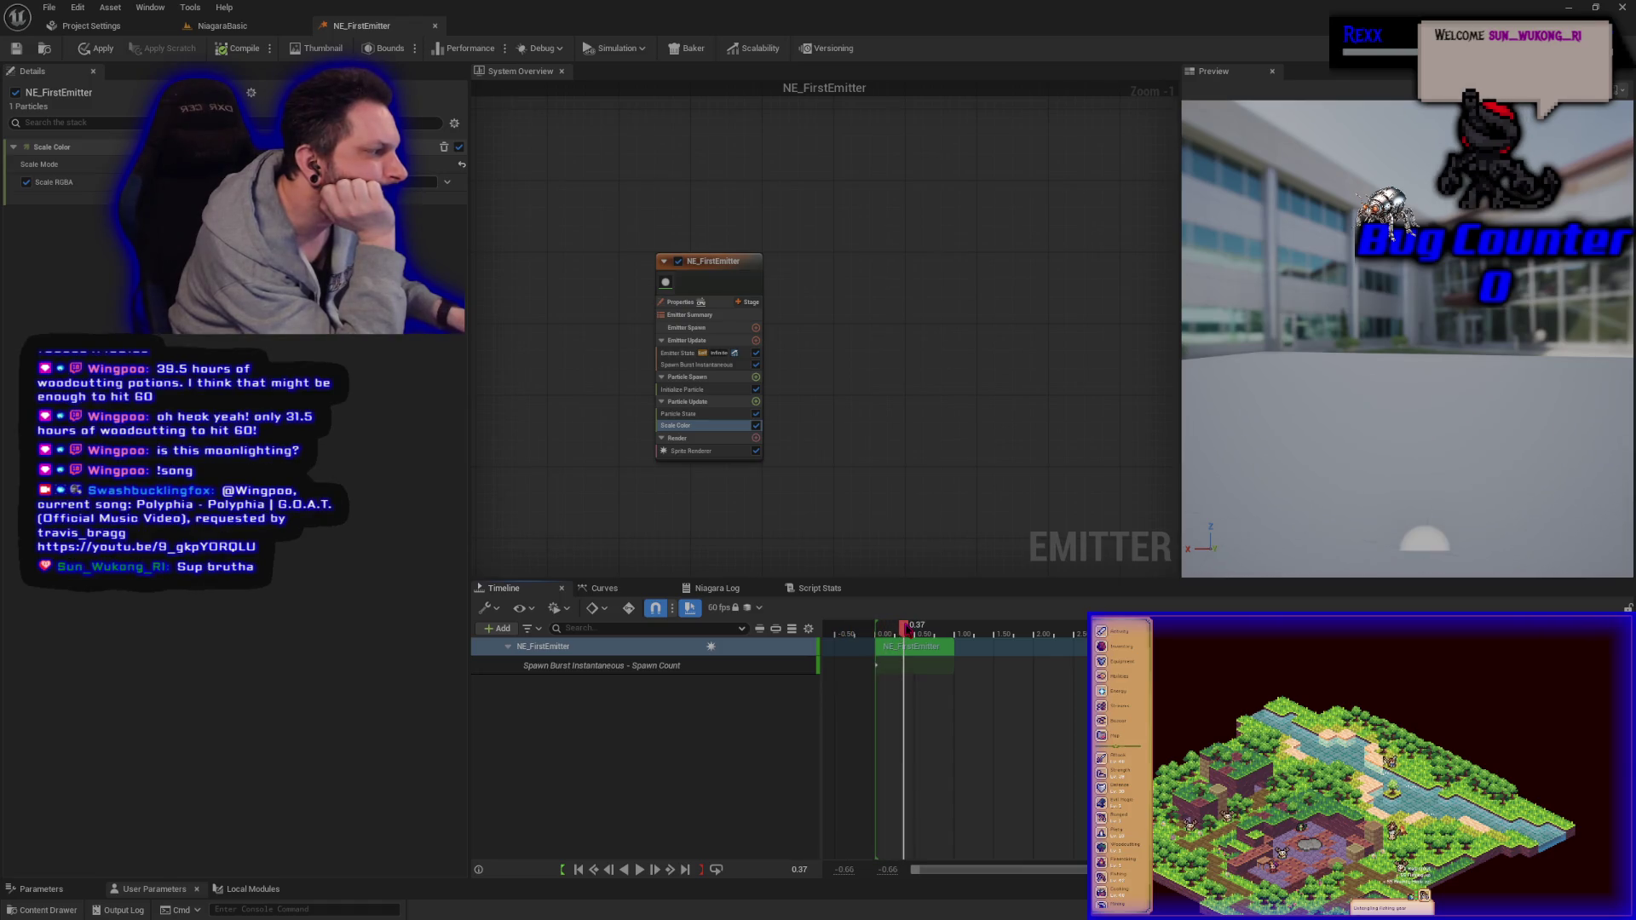
pyautogui.press('Return')
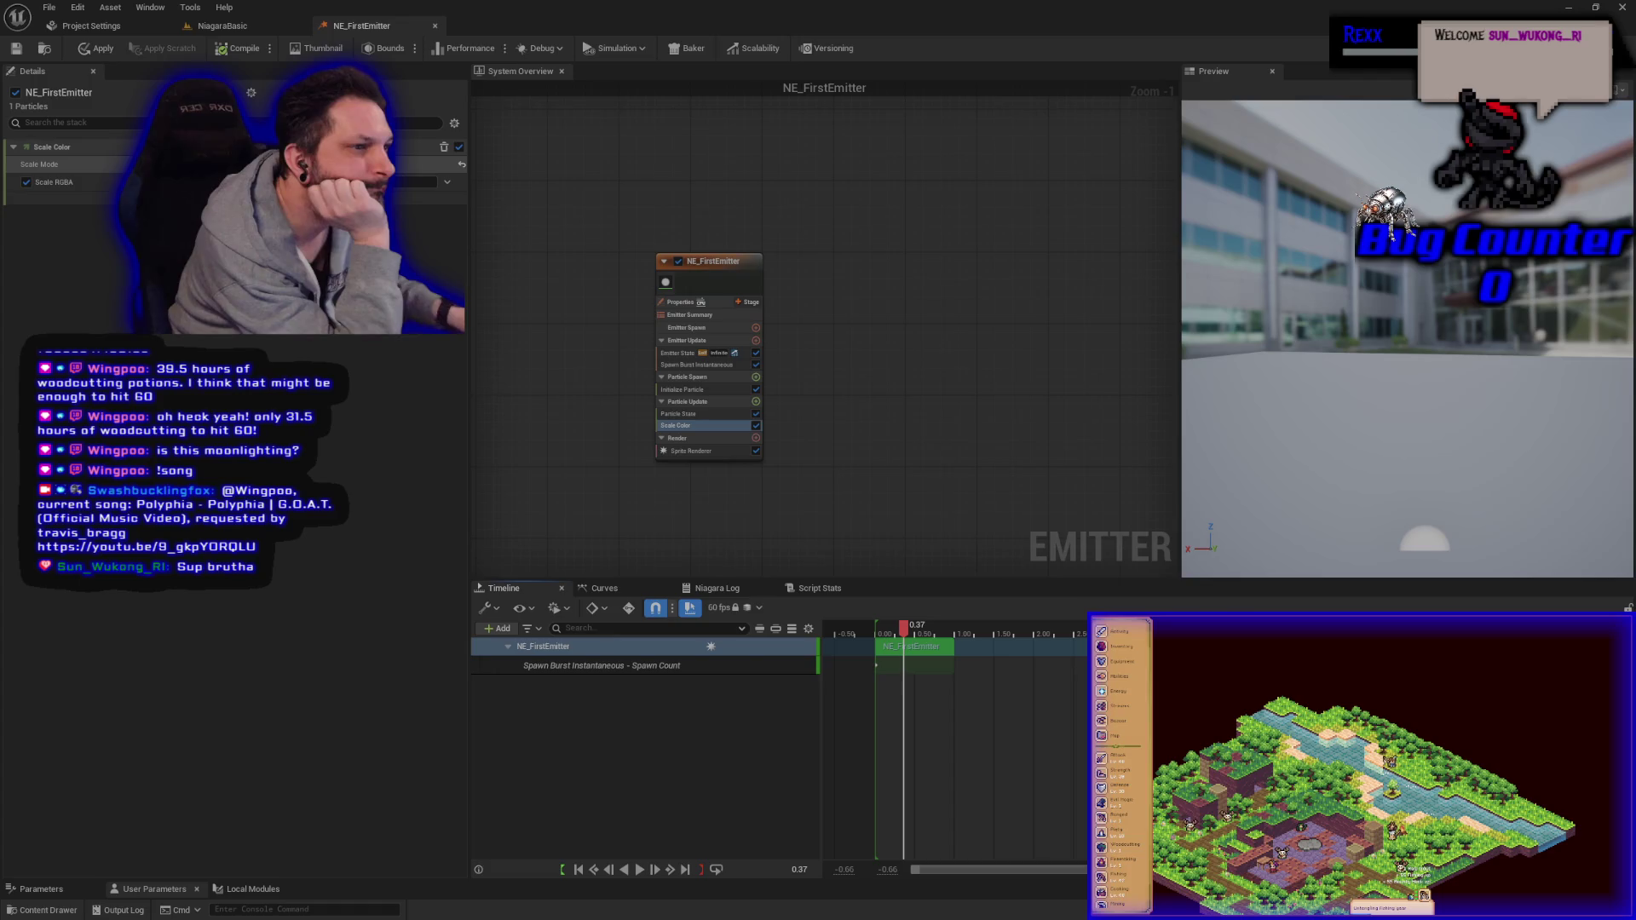
pyautogui.moveTo(903, 631)
pyautogui.mouseDown()
pyautogui.moveTo(886, 644)
pyautogui.moveTo(958, 634)
pyautogui.moveTo(876, 633)
pyautogui.mouseUp()
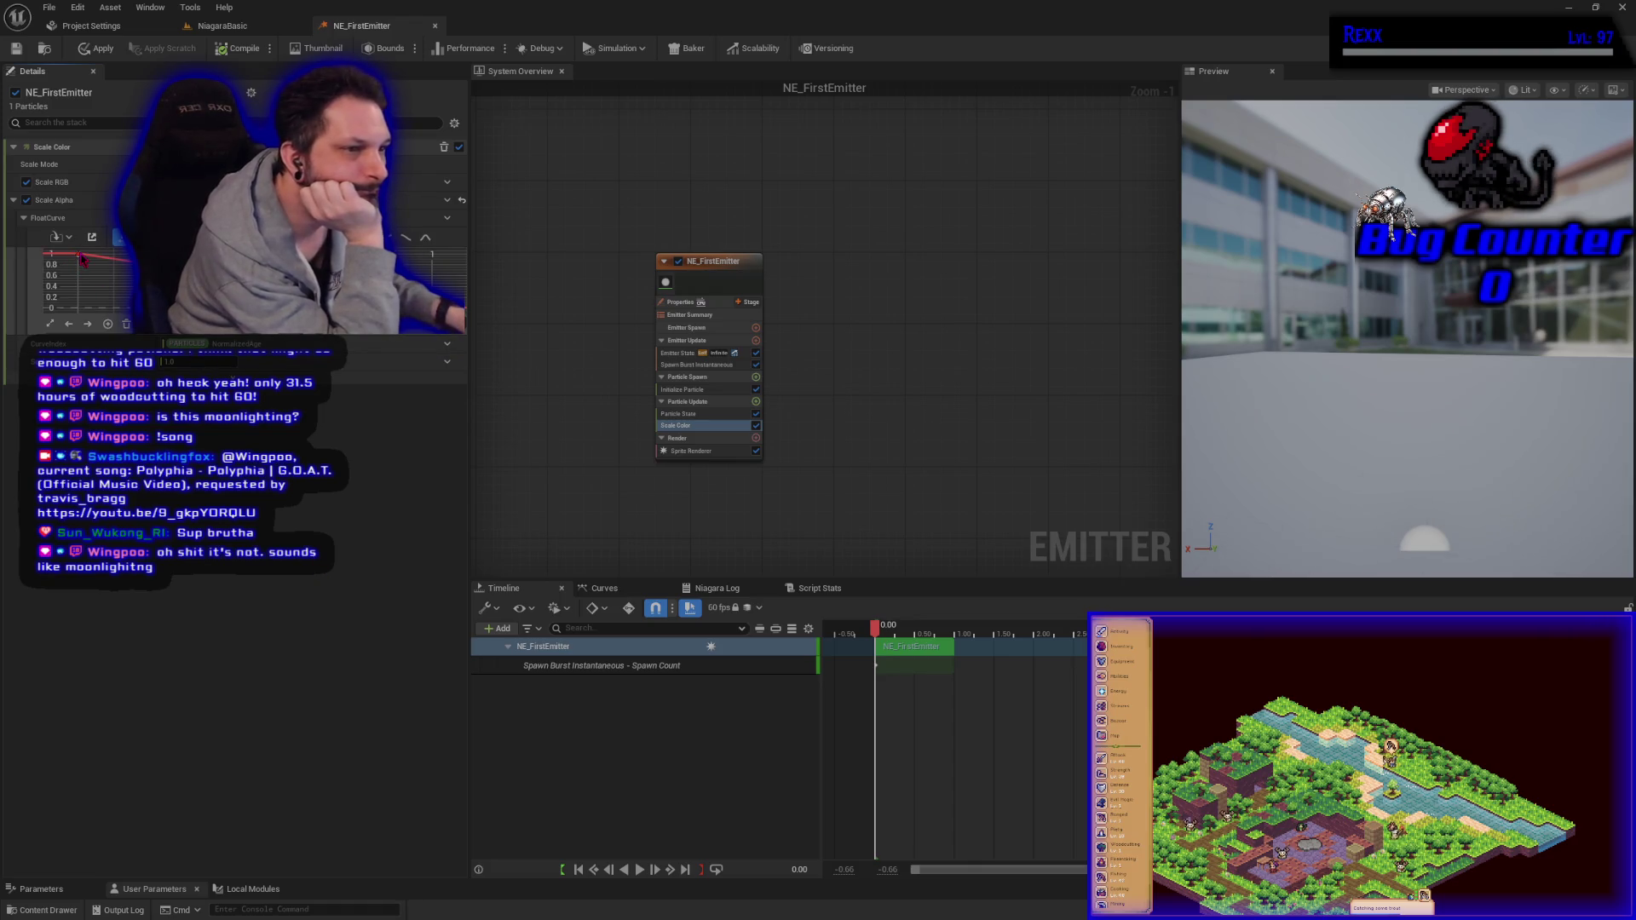
pyautogui.moveTo(79, 257)
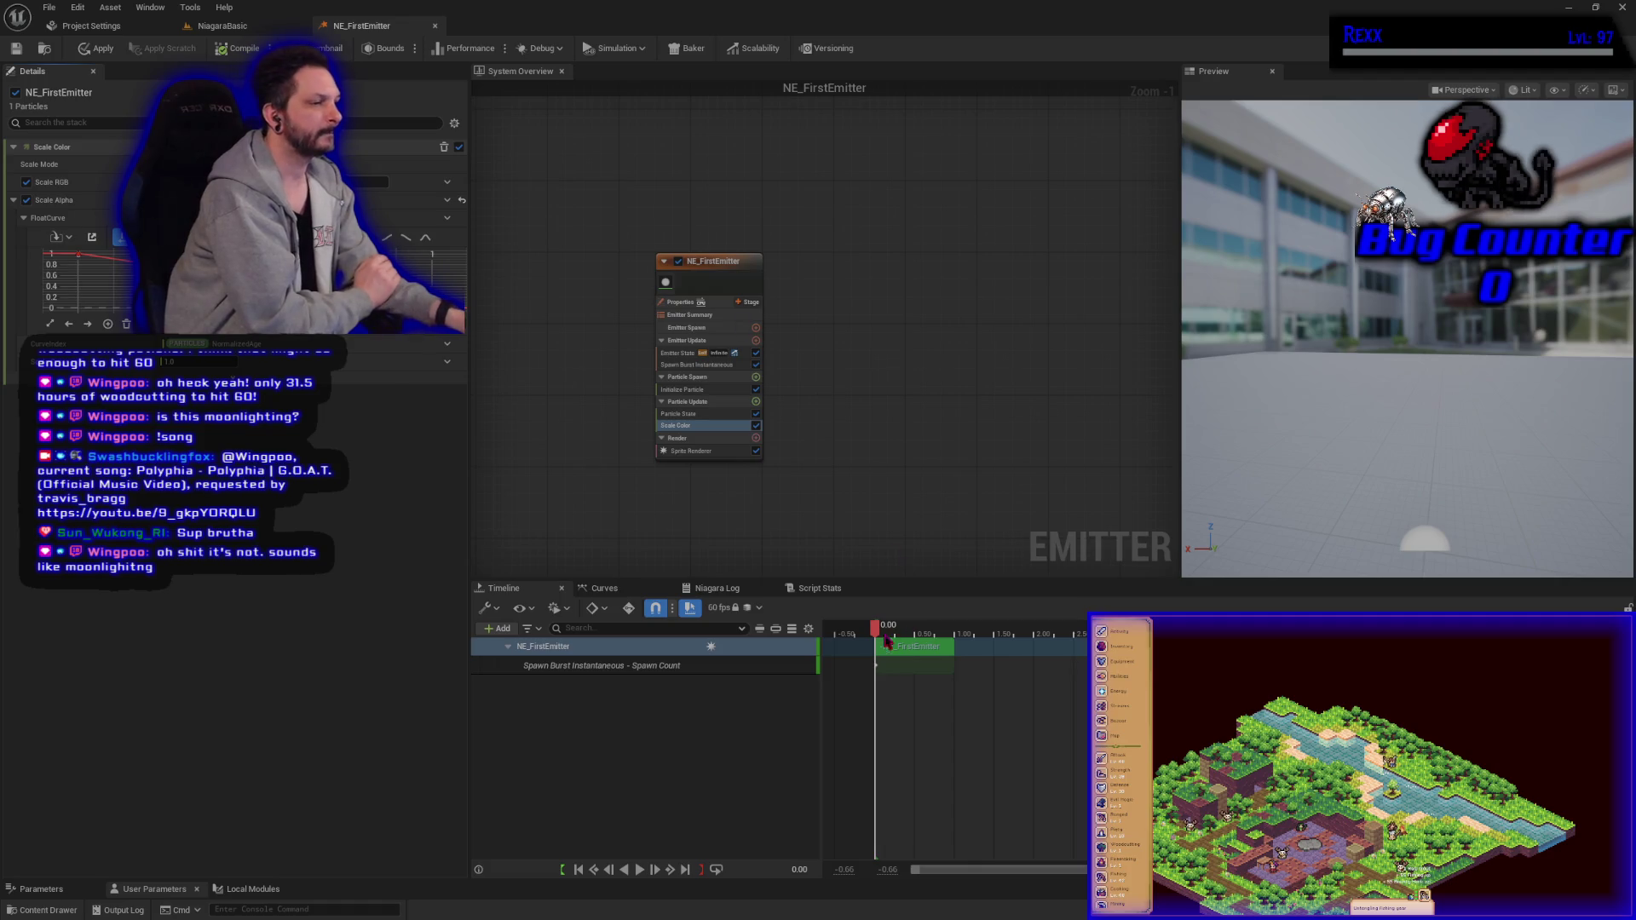
pyautogui.moveTo(877, 635)
pyautogui.mouseDown()
pyautogui.moveTo(959, 635)
pyautogui.moveTo(887, 630)
pyautogui.mouseUp()
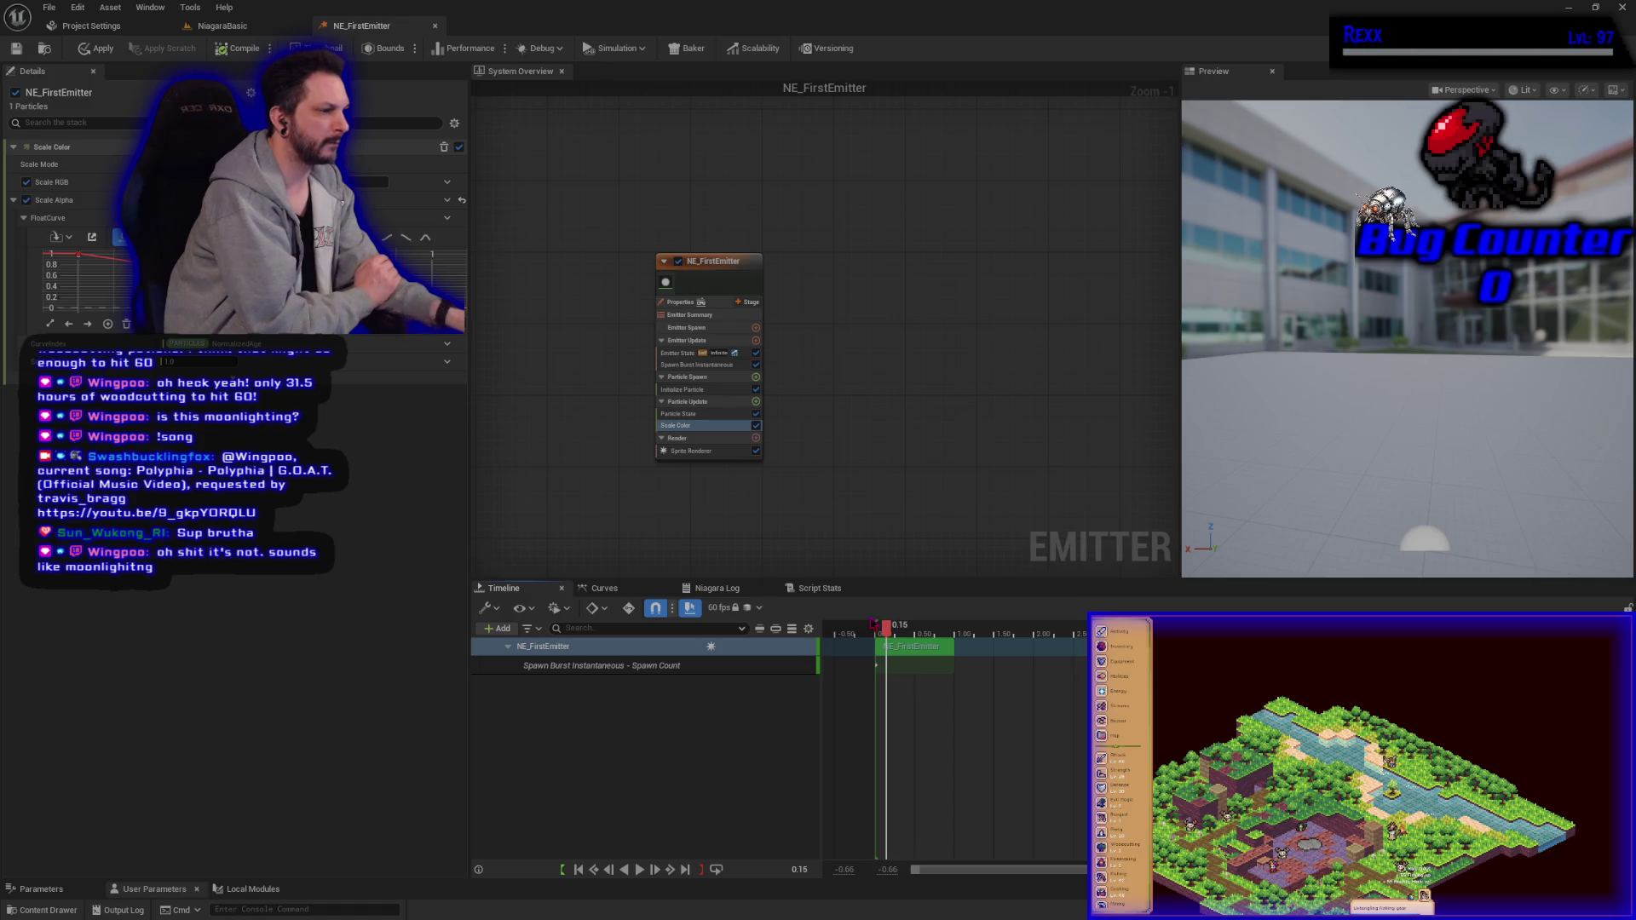
pyautogui.moveTo(889, 635); pyautogui.dragTo(876, 637)
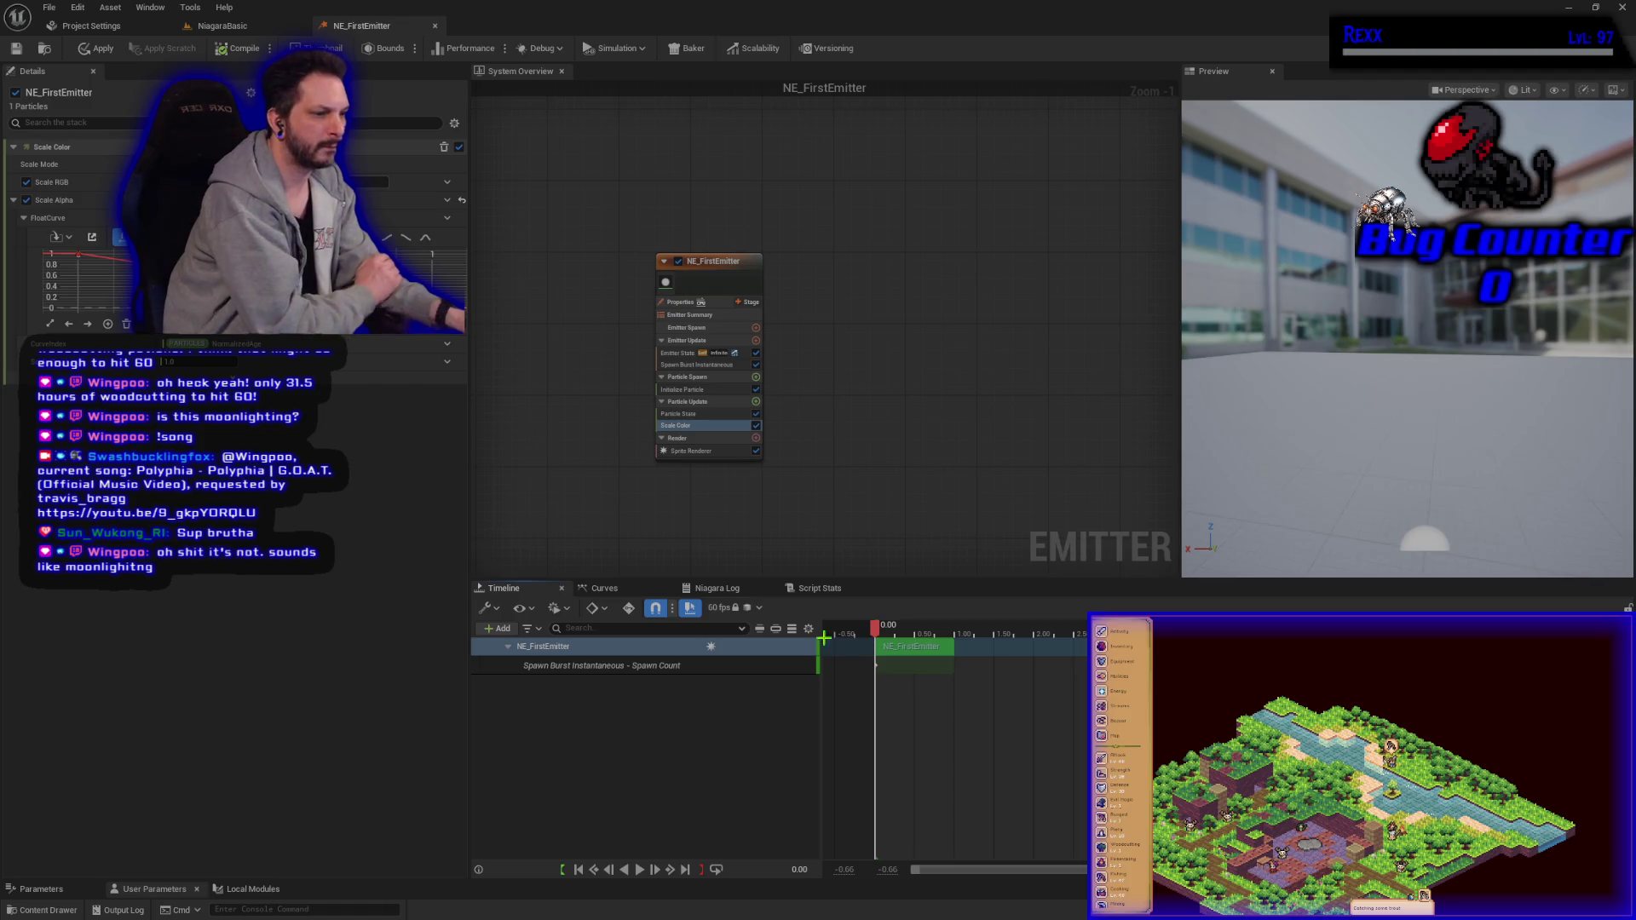
pyautogui.click(714, 667)
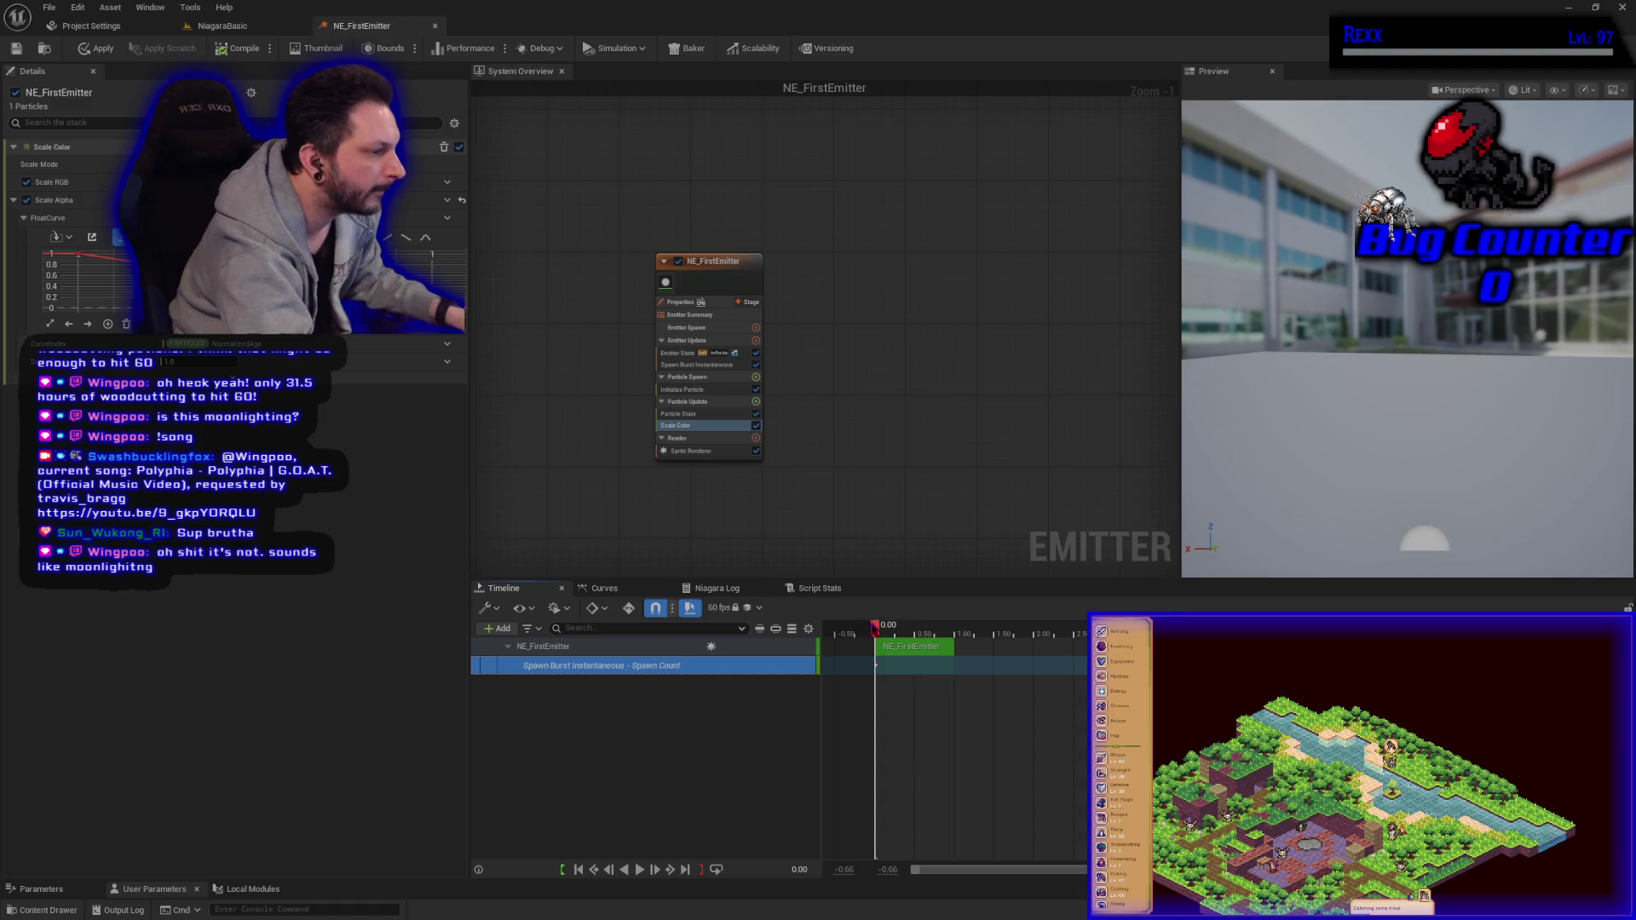
pyautogui.moveTo(875, 635)
pyautogui.mouseDown()
pyautogui.moveTo(956, 637)
pyautogui.moveTo(833, 639)
pyautogui.moveTo(898, 641)
pyautogui.mouseUp()
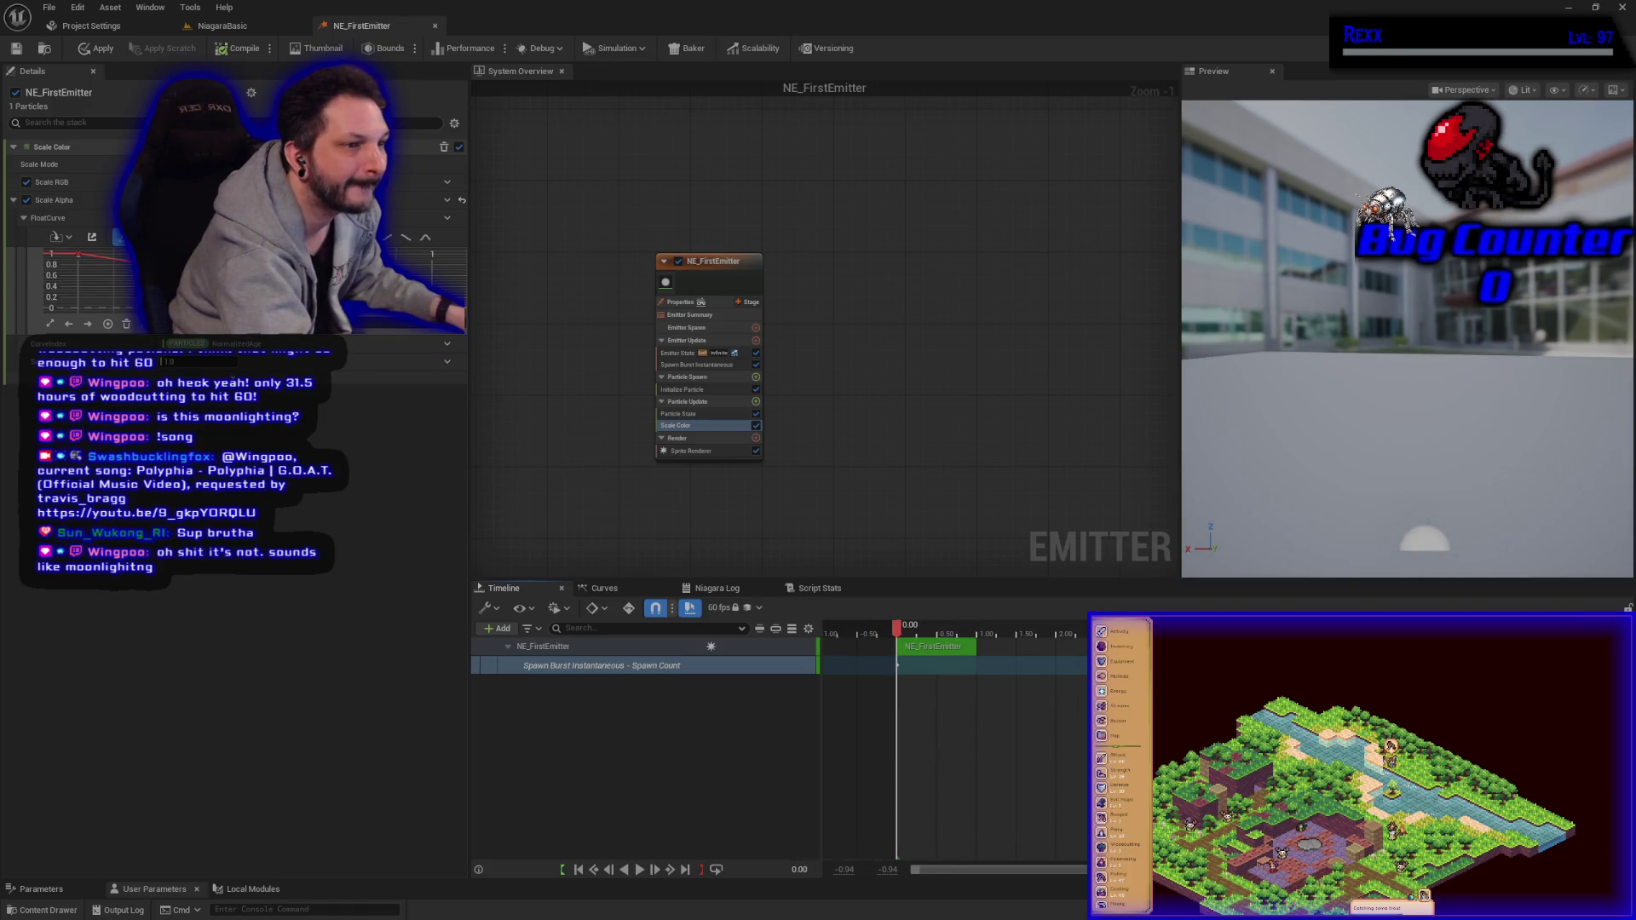
pyautogui.click(68, 237)
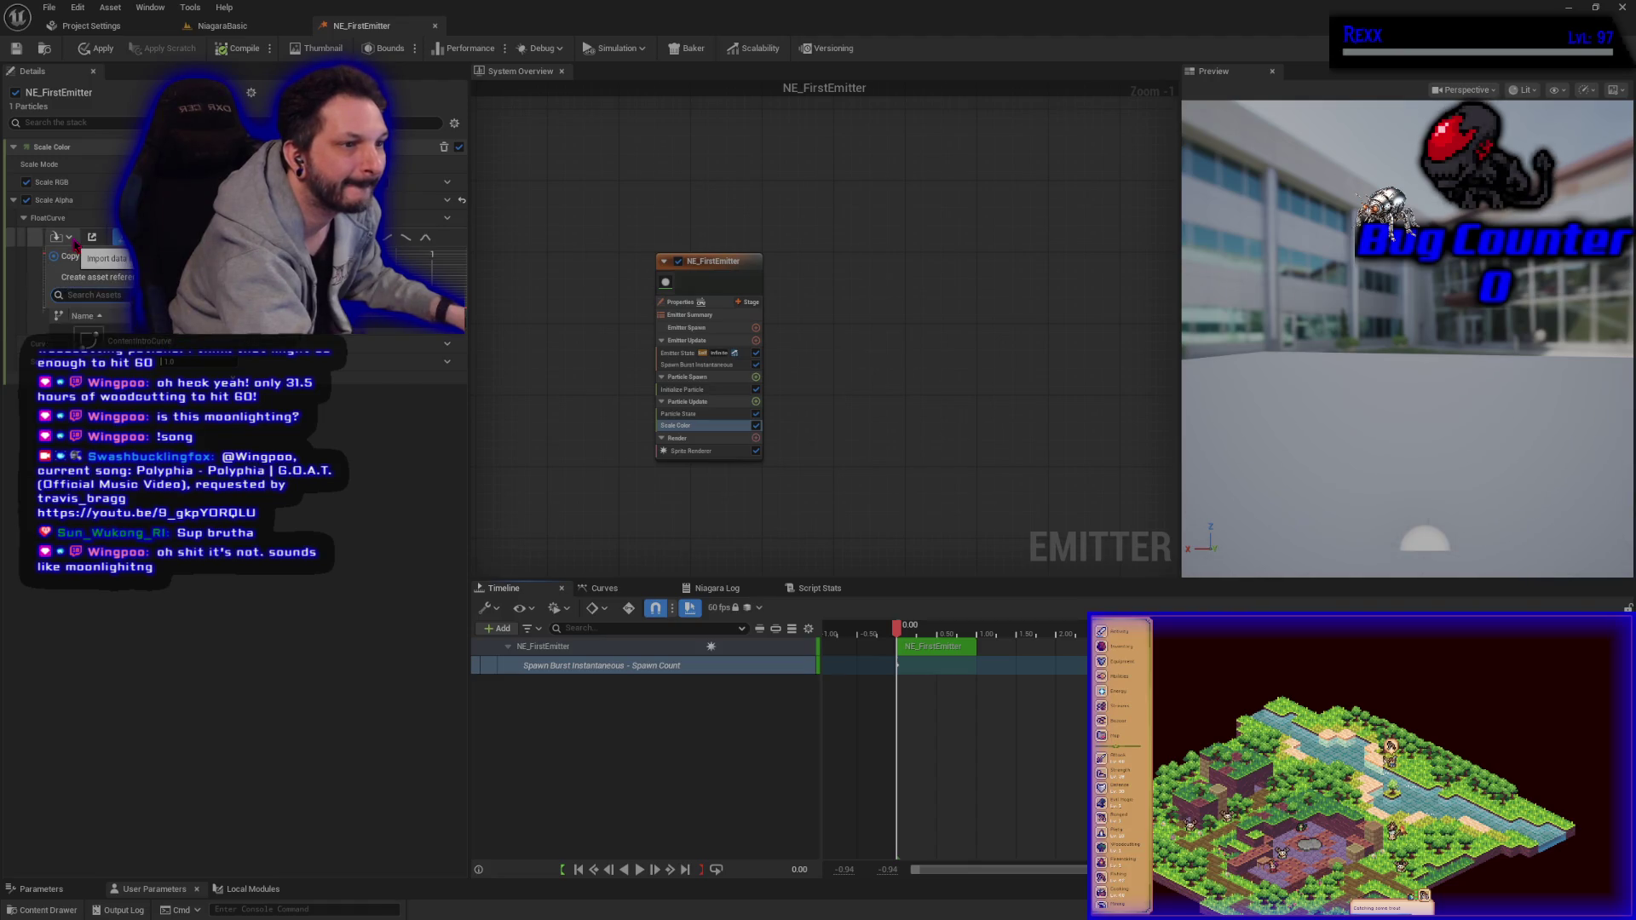
pyautogui.click(70, 256)
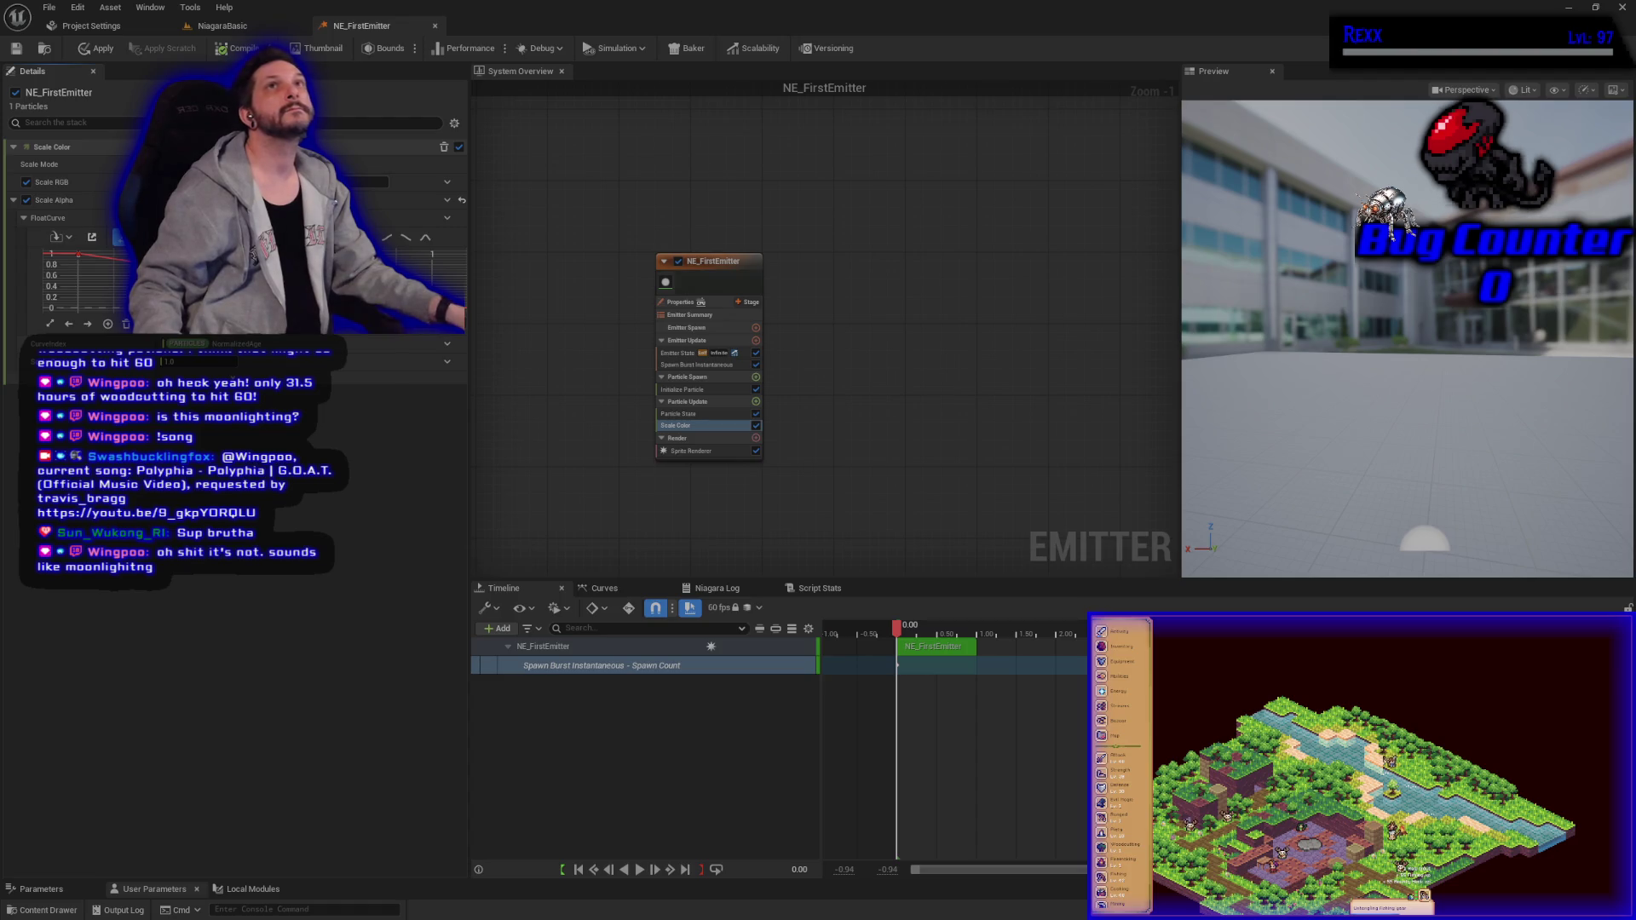
pyautogui.click(98, 48)
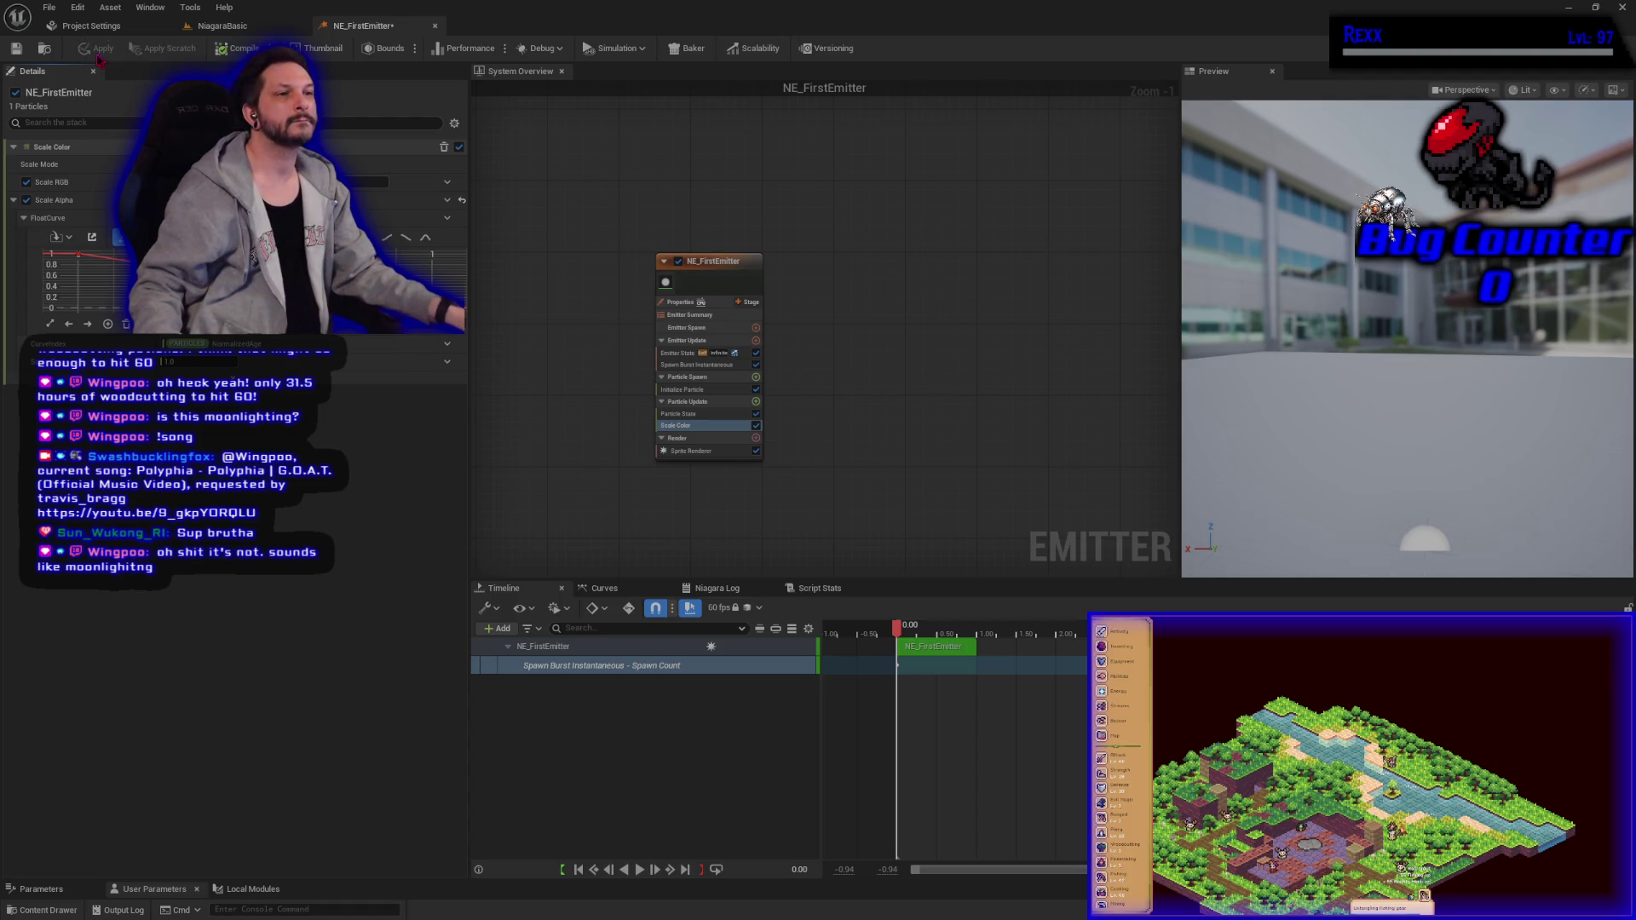
# Step: Compile NE_FirstEmitter, then play and stop the particle preview
pyautogui.click(218, 50)
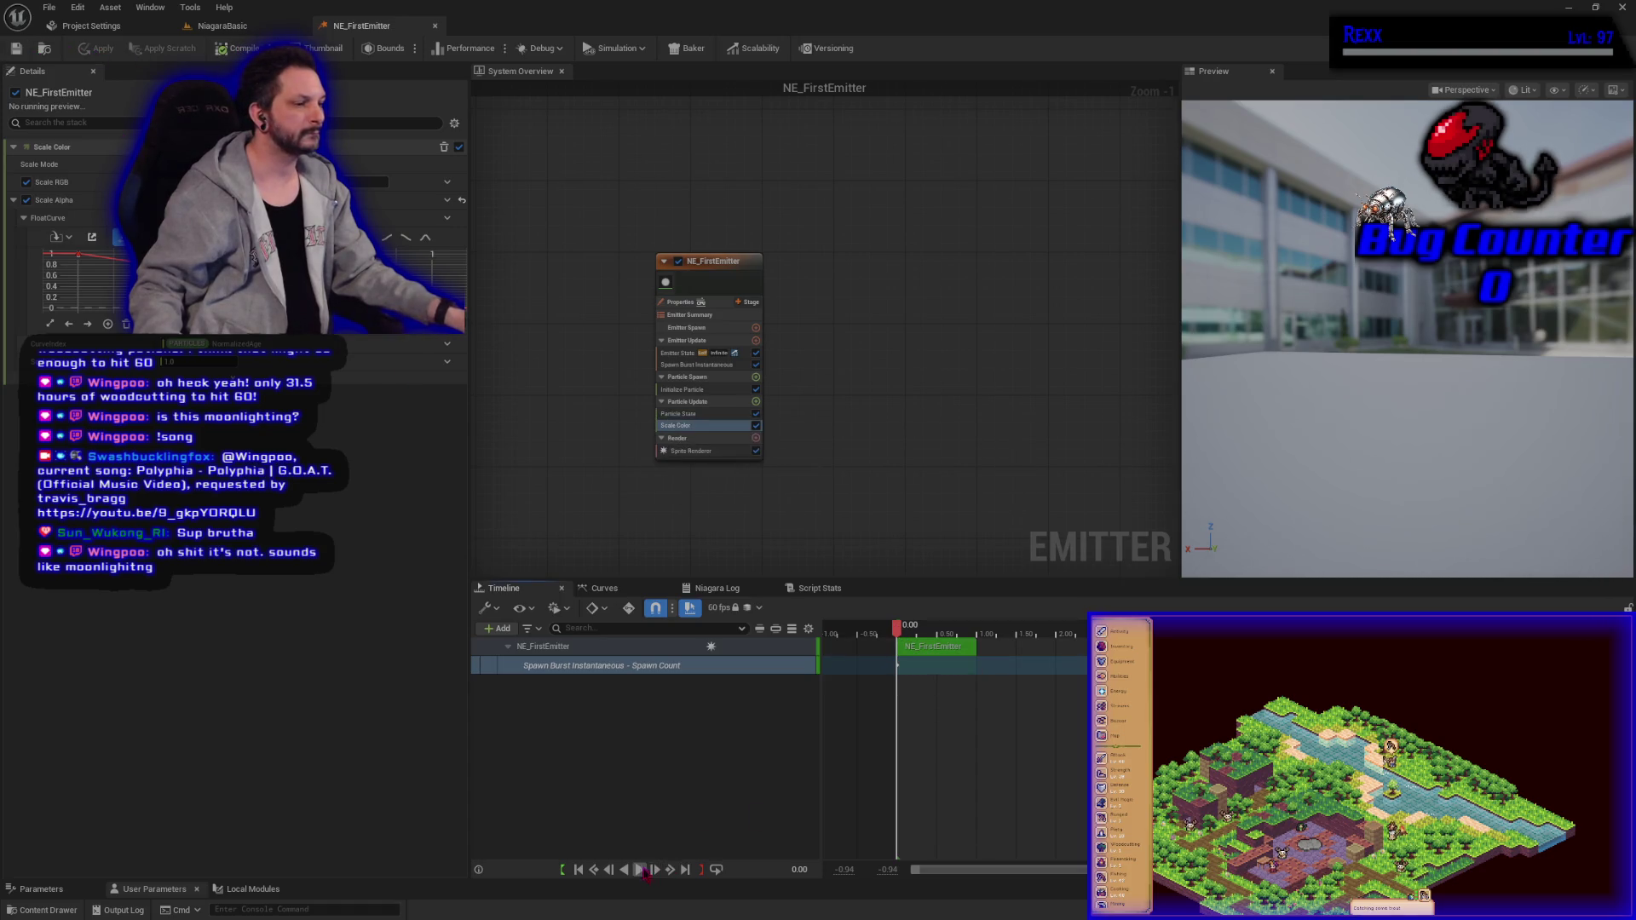
pyautogui.click(639, 869)
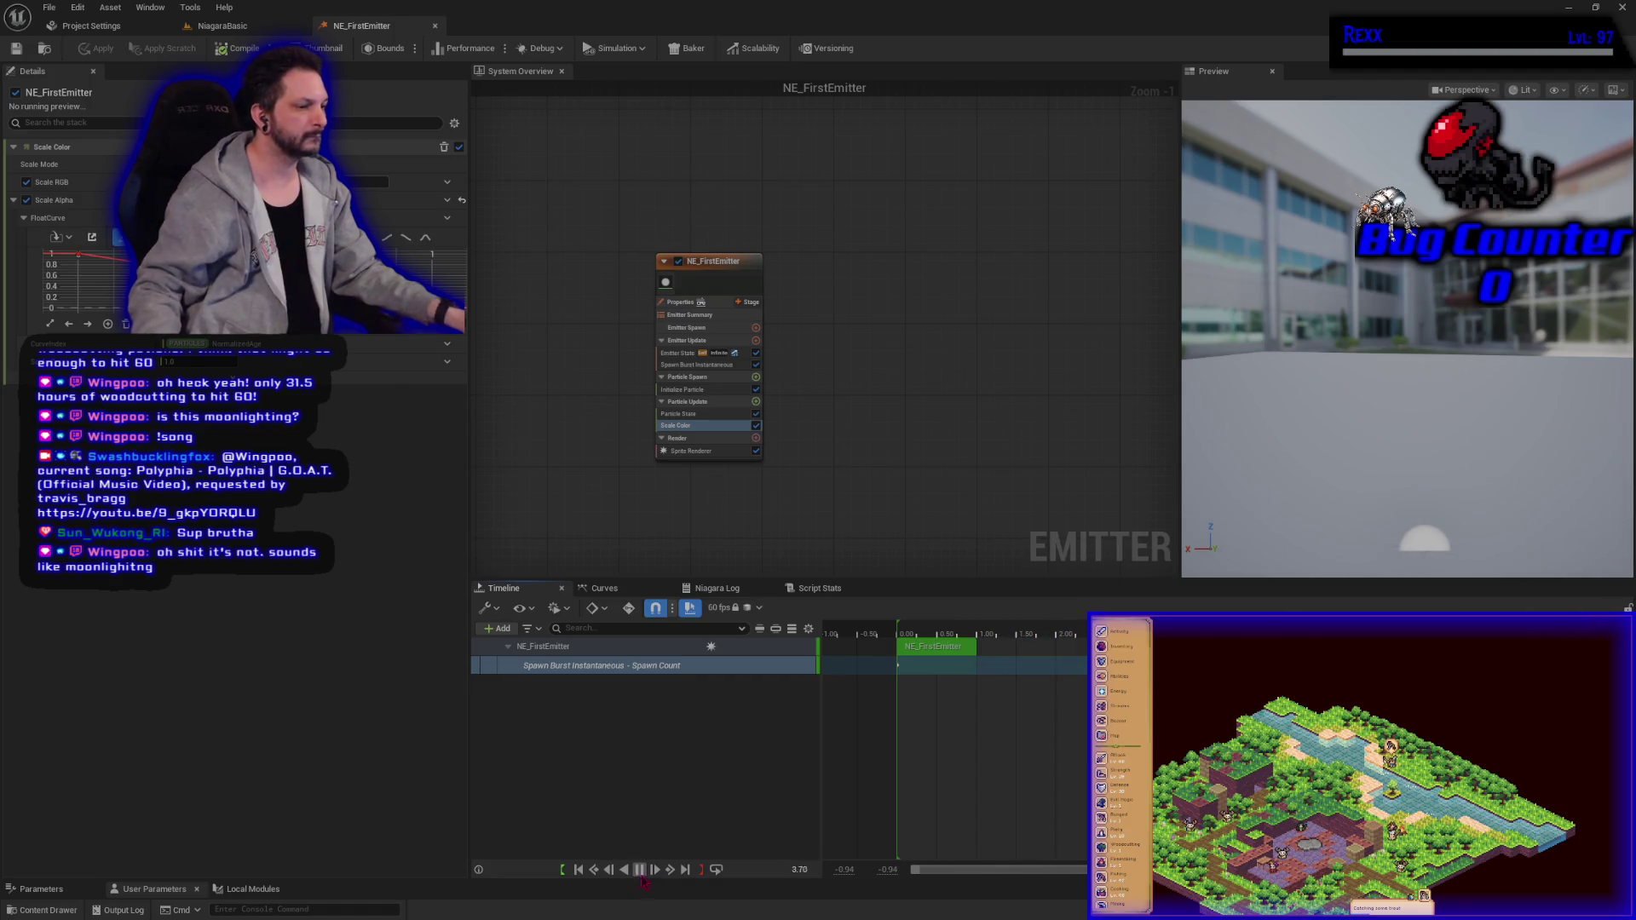
pyautogui.click(639, 869)
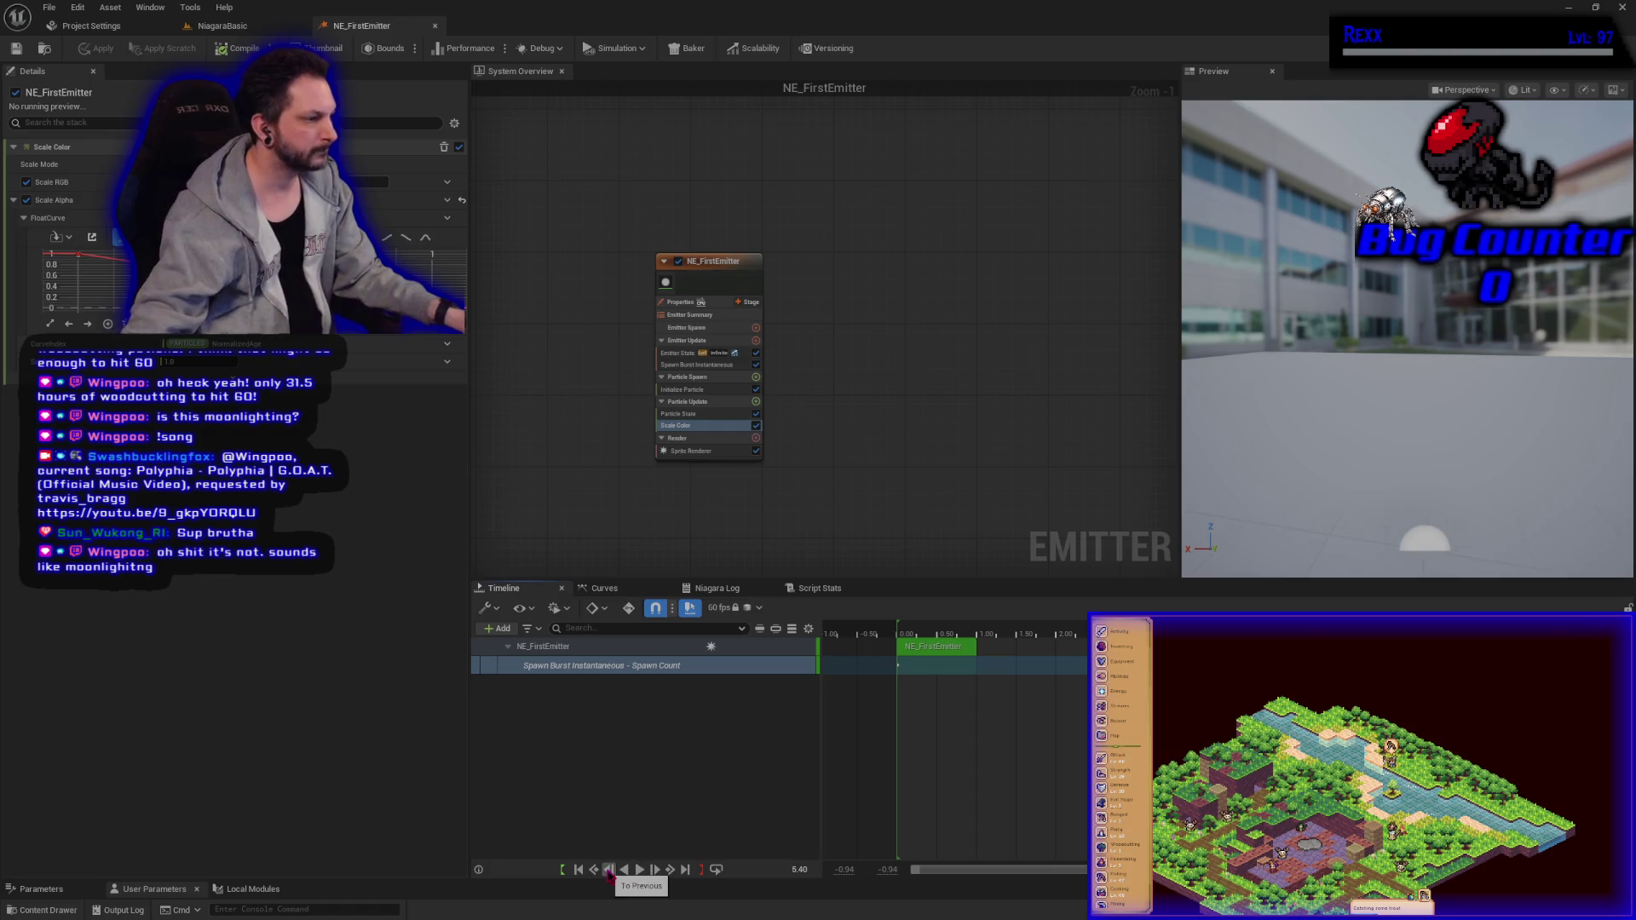
# Step: Preview the emitter in reverse, reset to zero, and replay from the start, pausing to inspect the particles
pyautogui.click(626, 870)
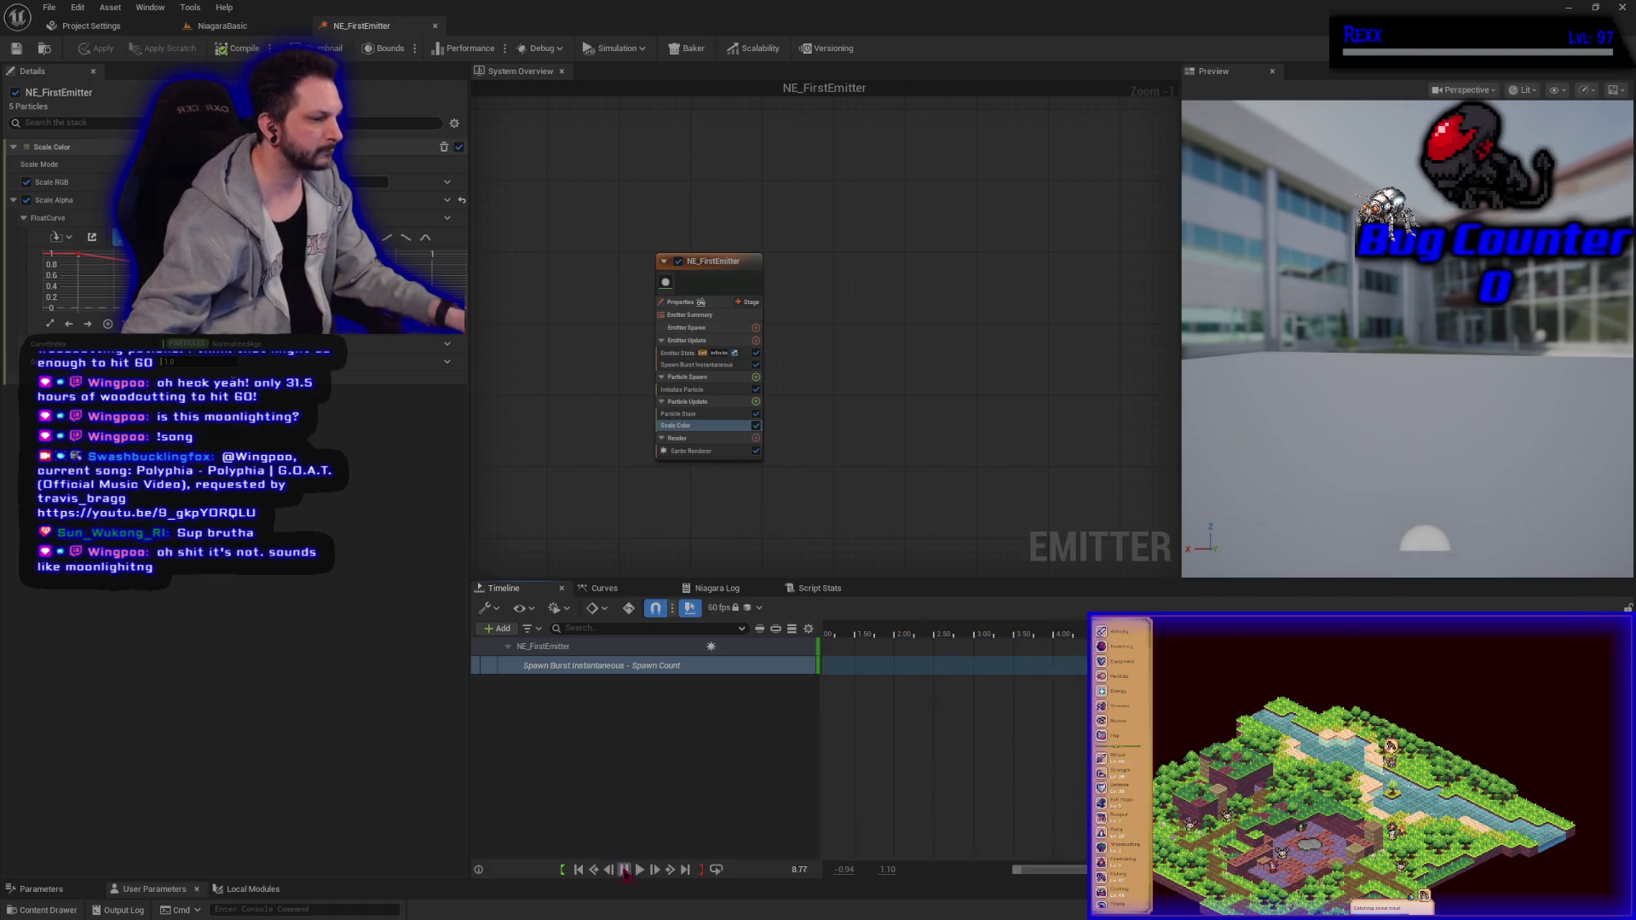
pyautogui.click(624, 869)
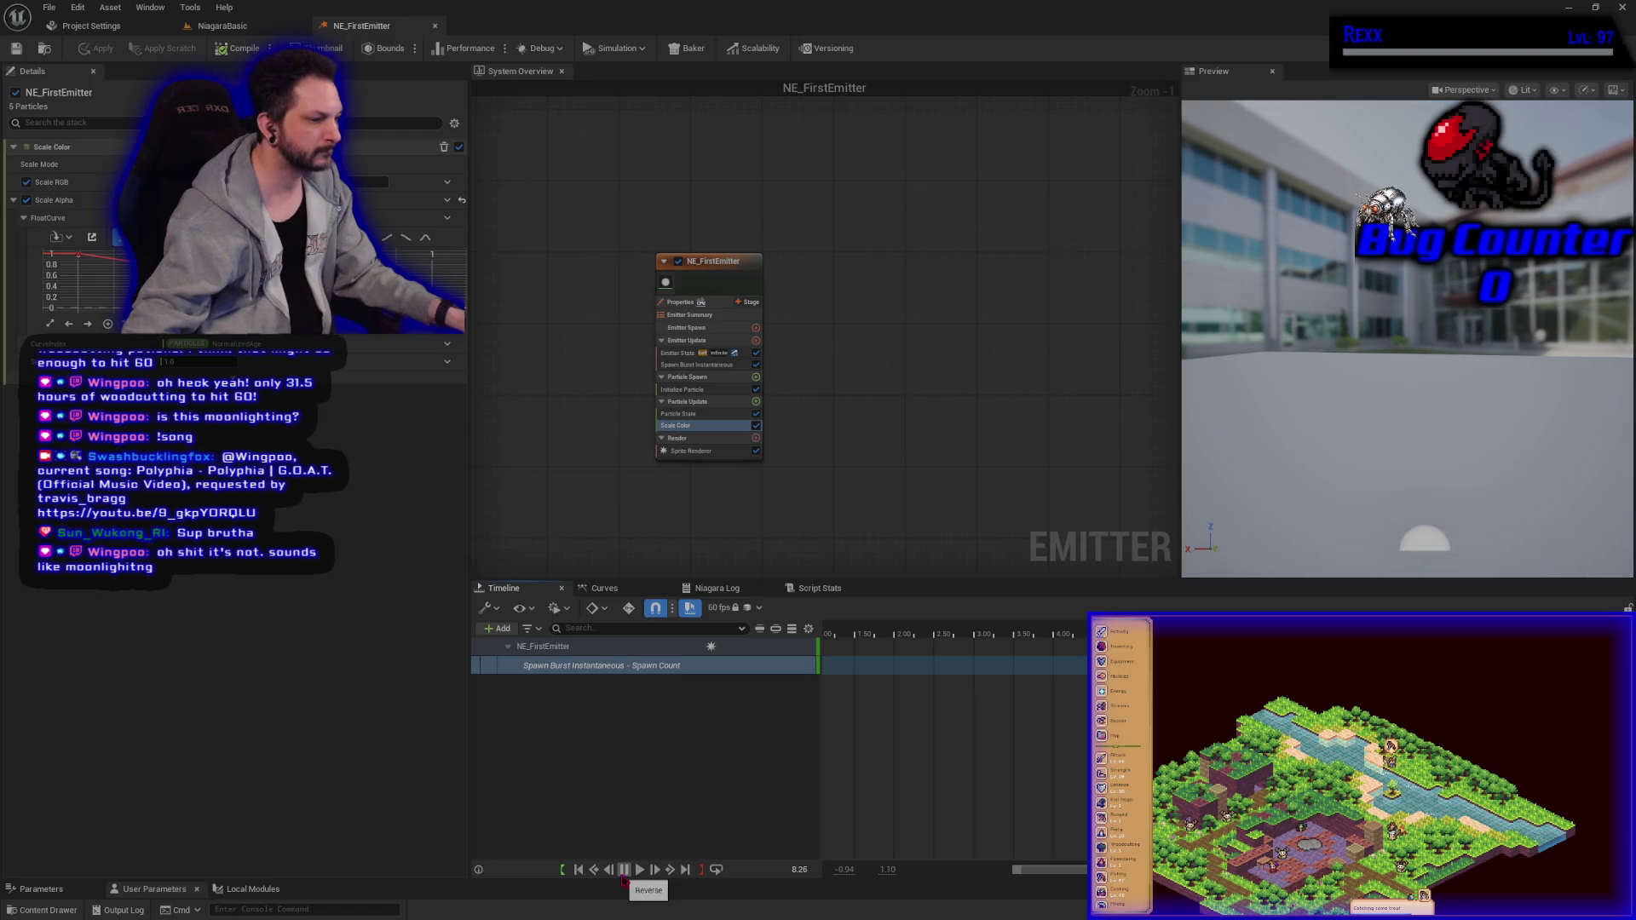
pyautogui.click(580, 869)
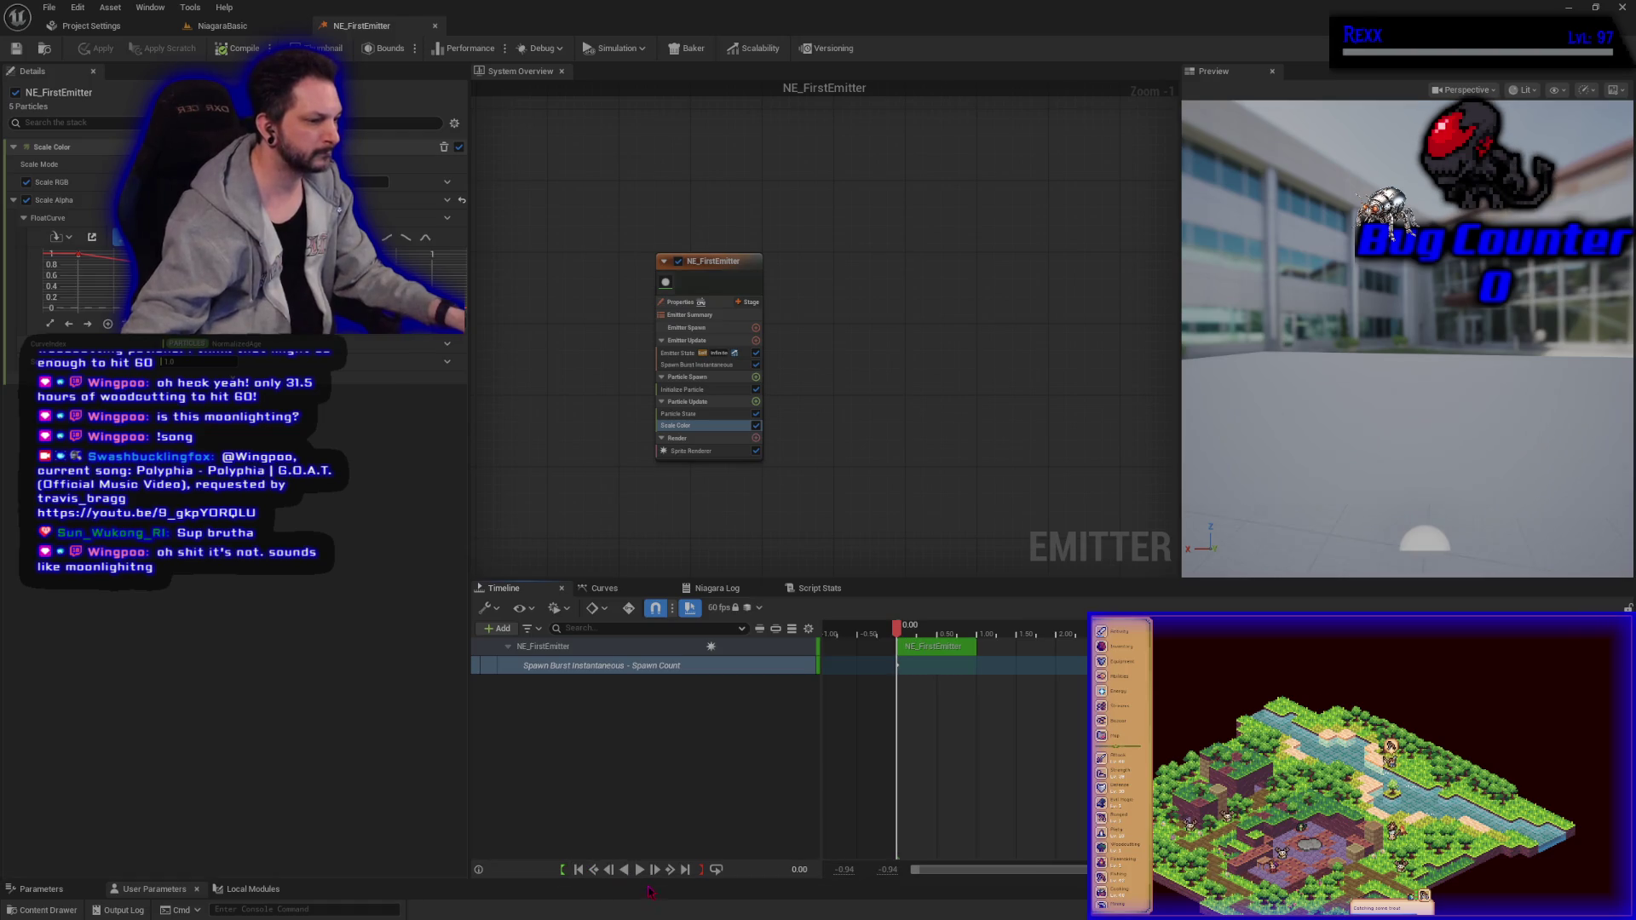
pyautogui.click(639, 869)
pyautogui.click(640, 869)
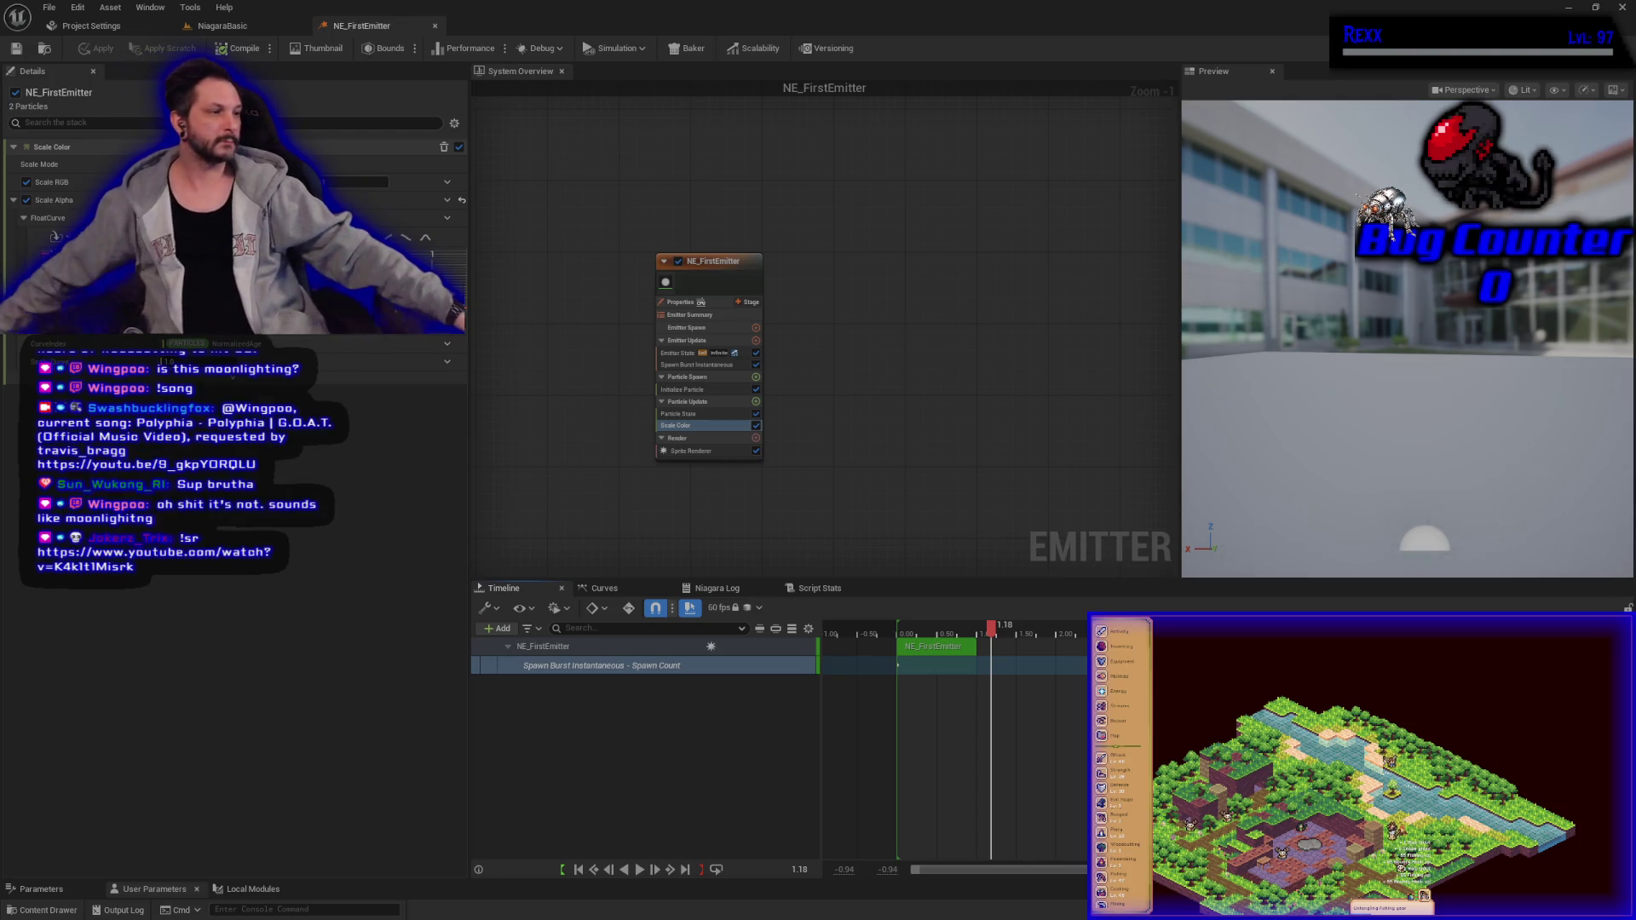
pyautogui.moveTo(998, 638); pyautogui.dragTo(973, 645)
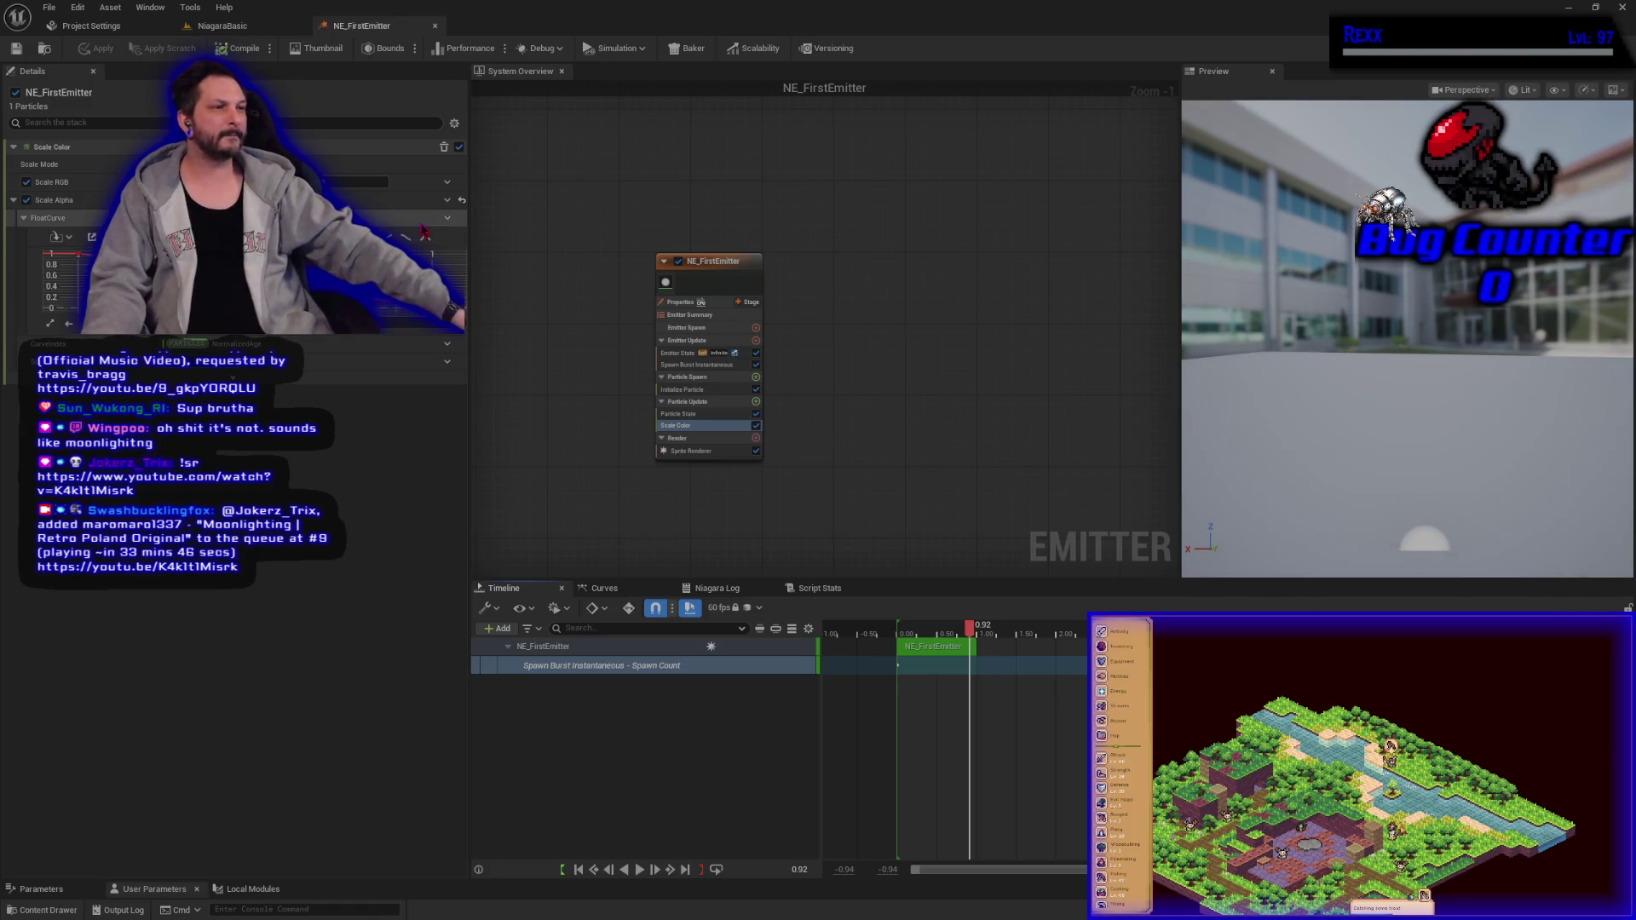
pyautogui.click(449, 219)
pyautogui.click(455, 263)
pyautogui.moveTo(457, 317)
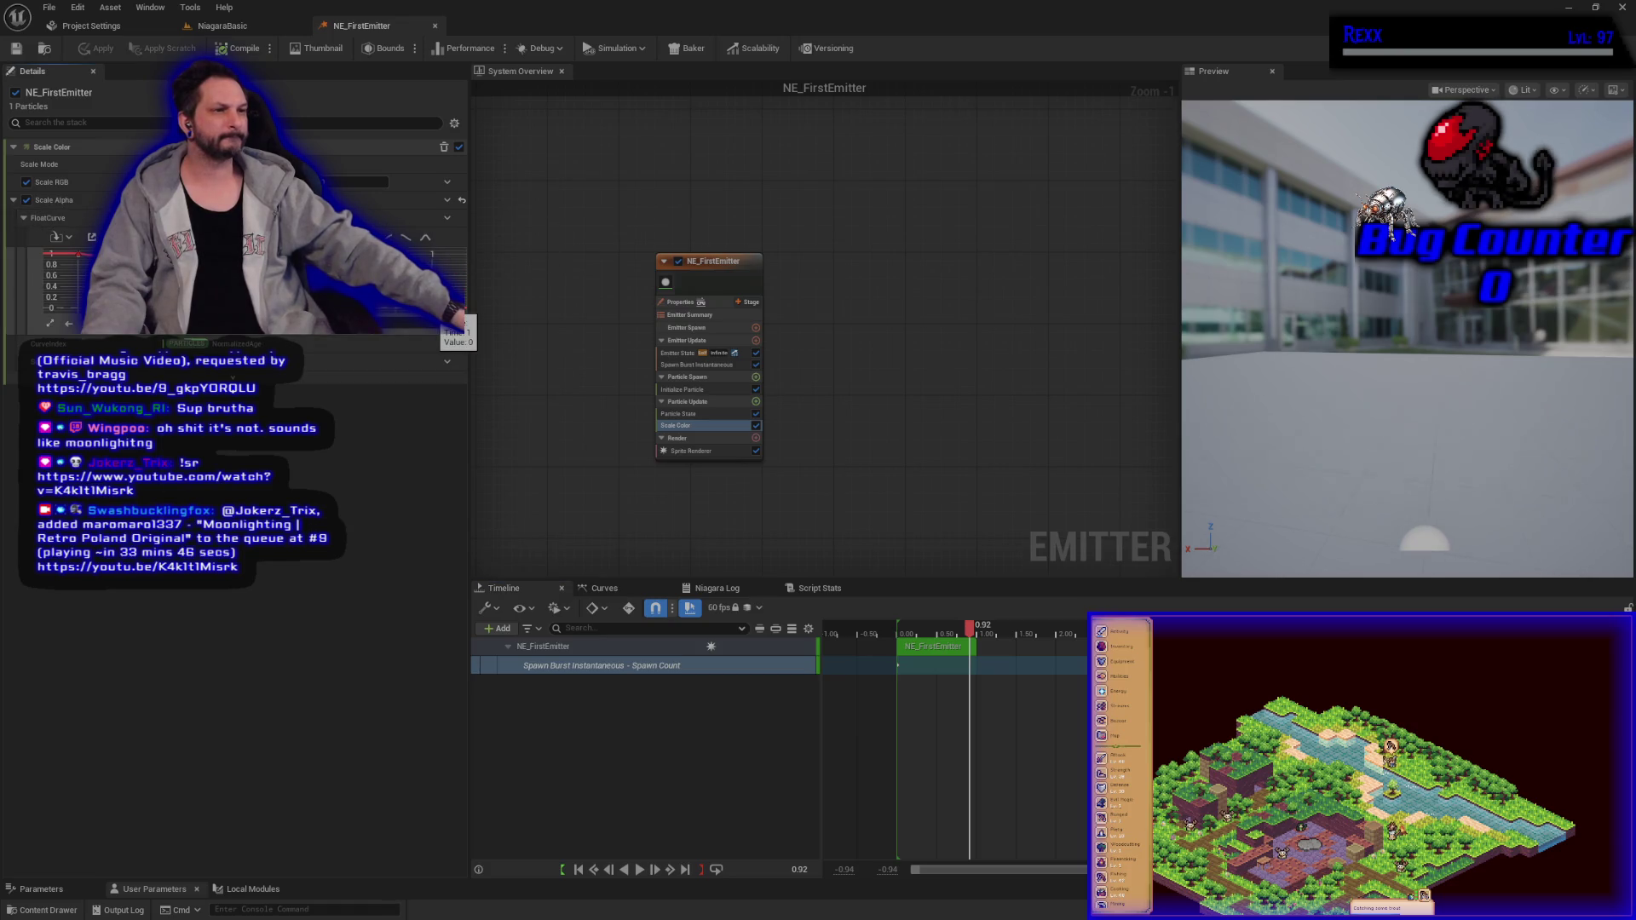
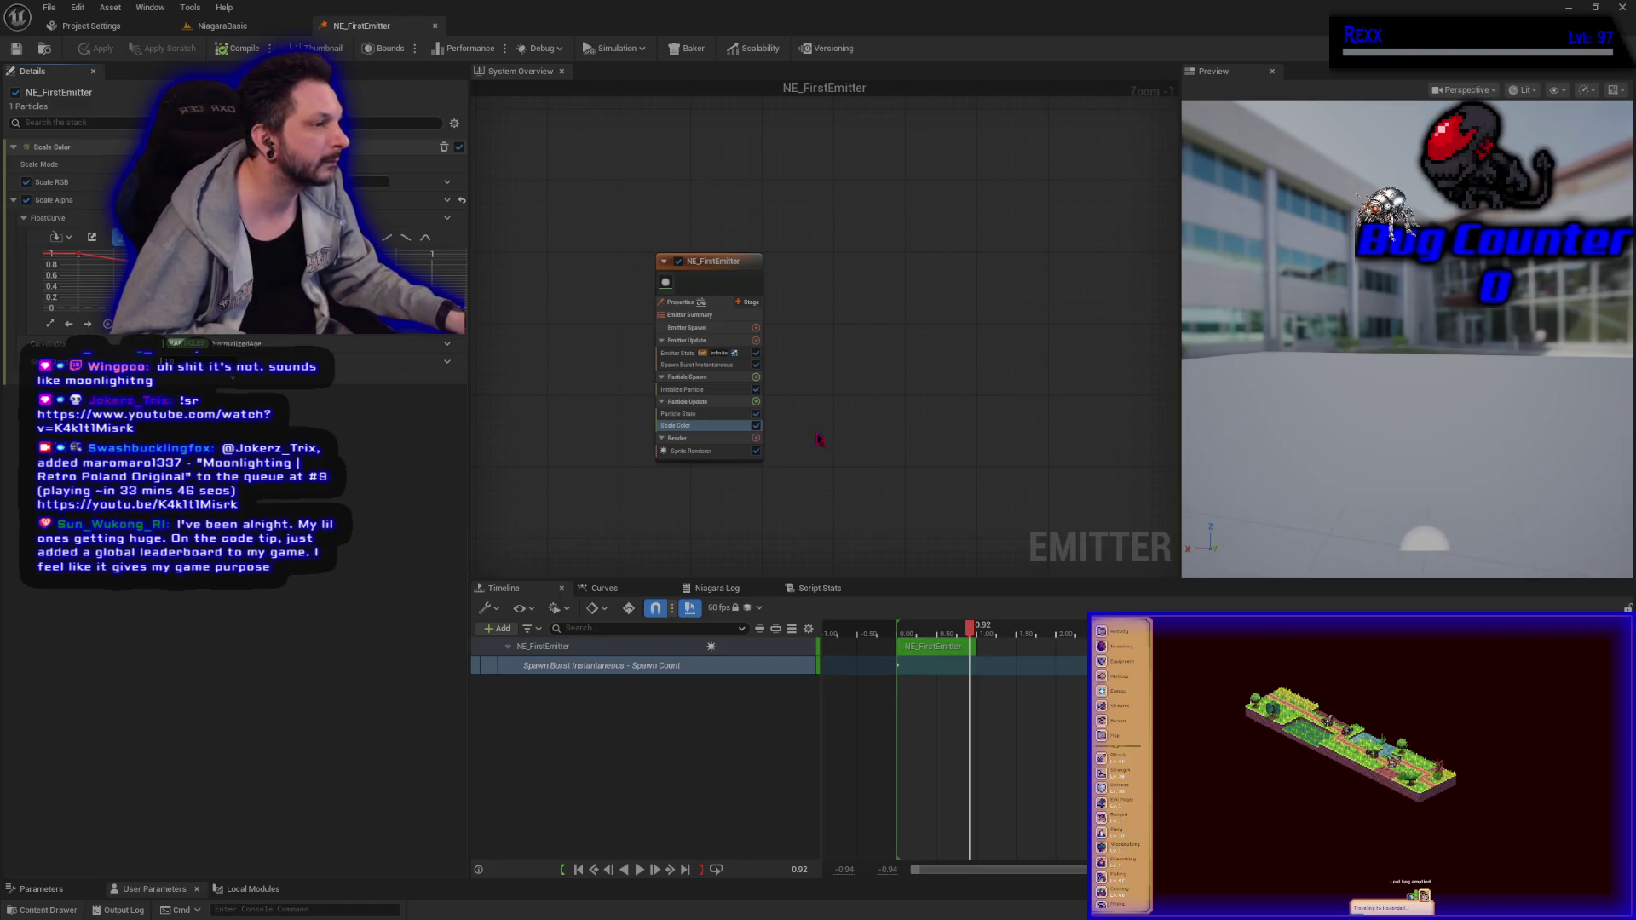
# Step: Change the Scale Color curve value from 1 to 0 in NE_FirstEmitter
pyautogui.scroll(1, 683, 485)
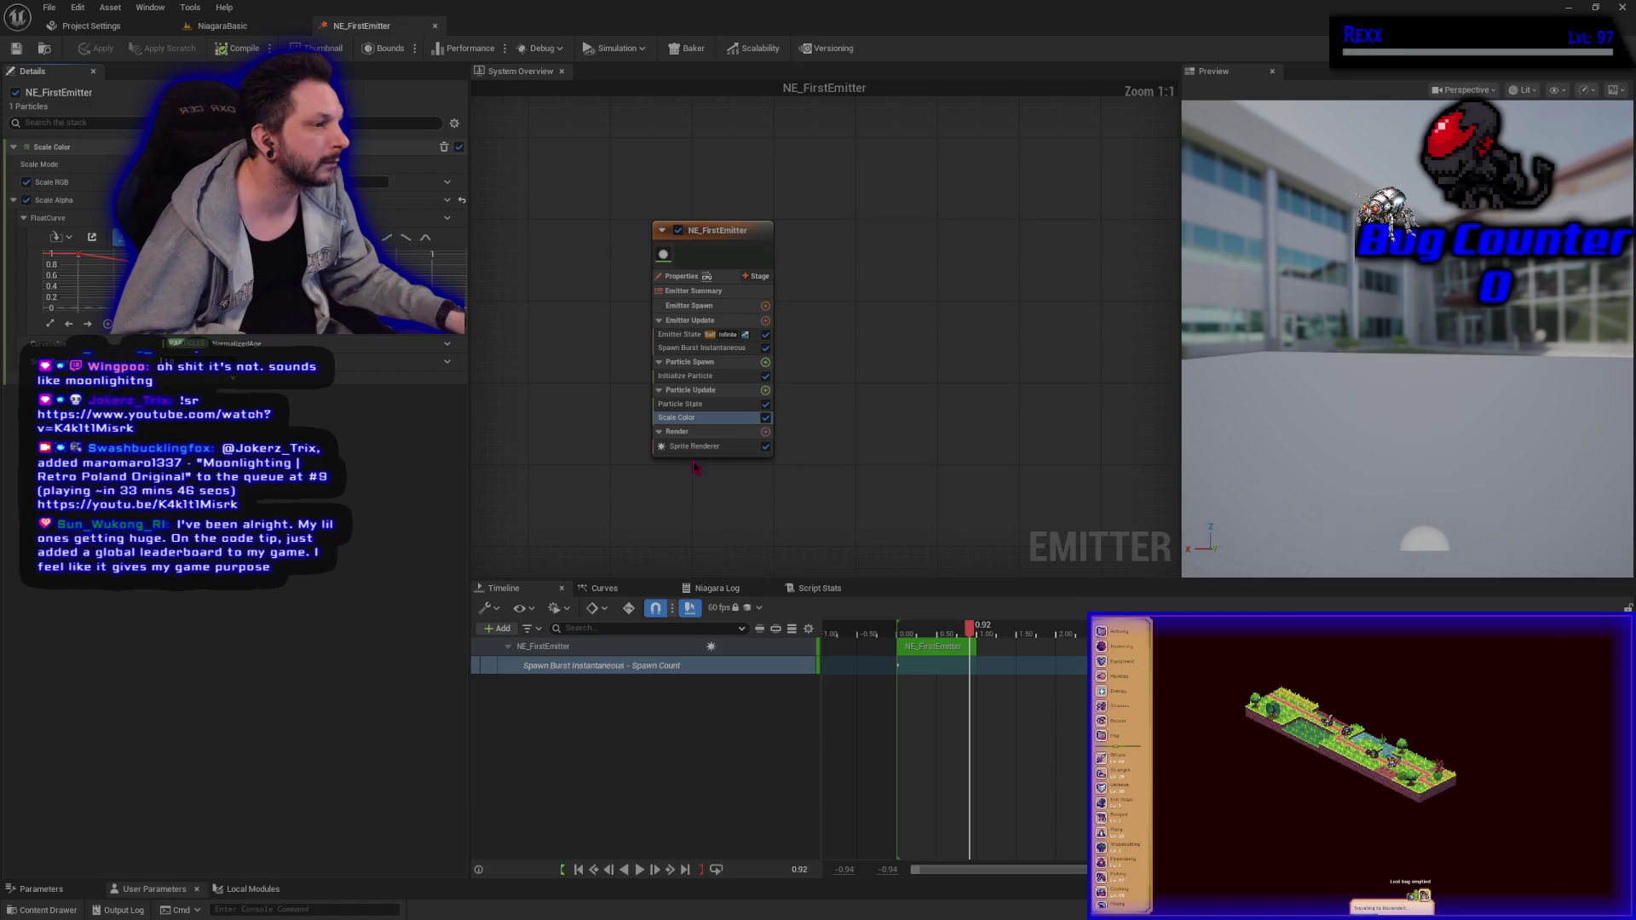
pyautogui.click(766, 418)
pyautogui.click(766, 418)
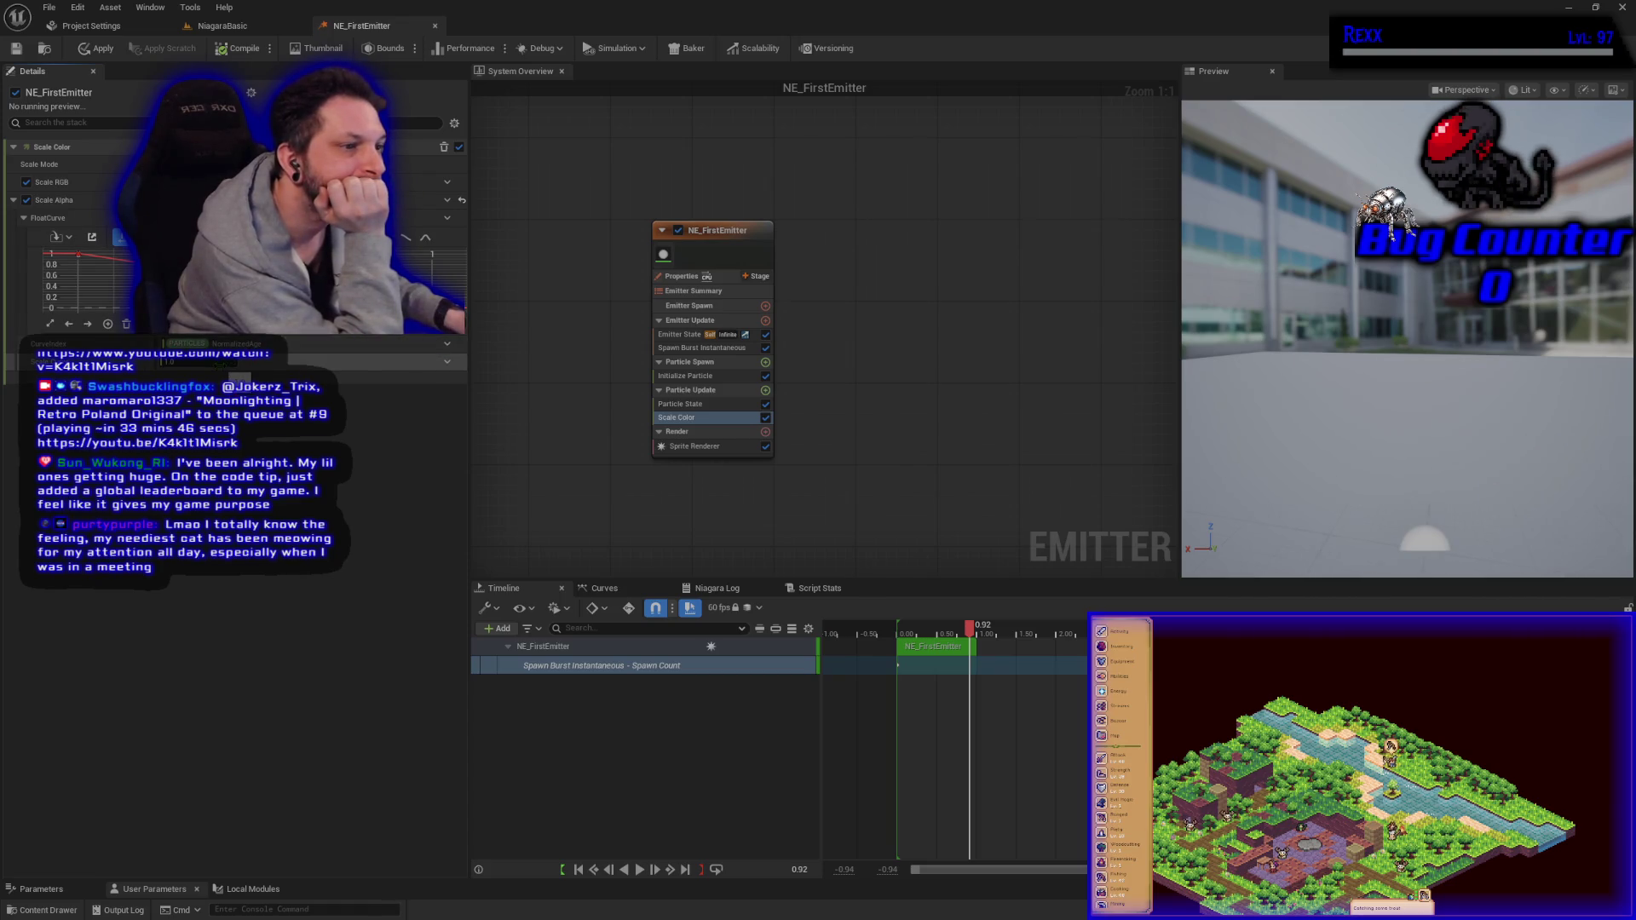
pyautogui.write('0')
pyautogui.press('Return')
pyautogui.moveTo(970, 628); pyautogui.dragTo(898, 637)
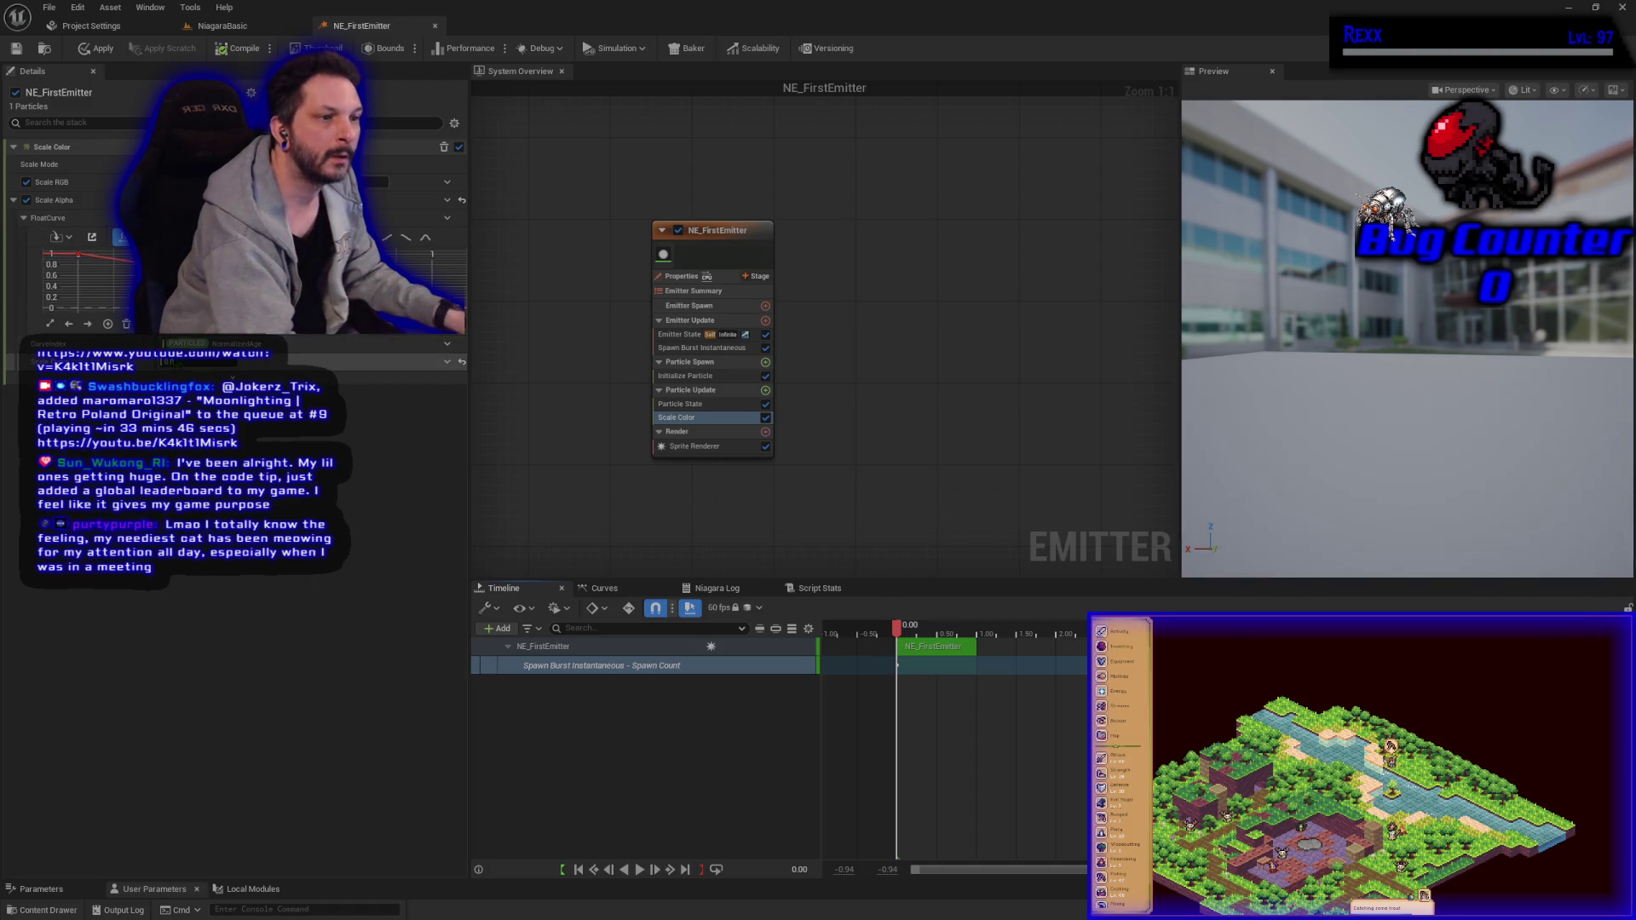
pyautogui.hotkey('ctrl', 'z')
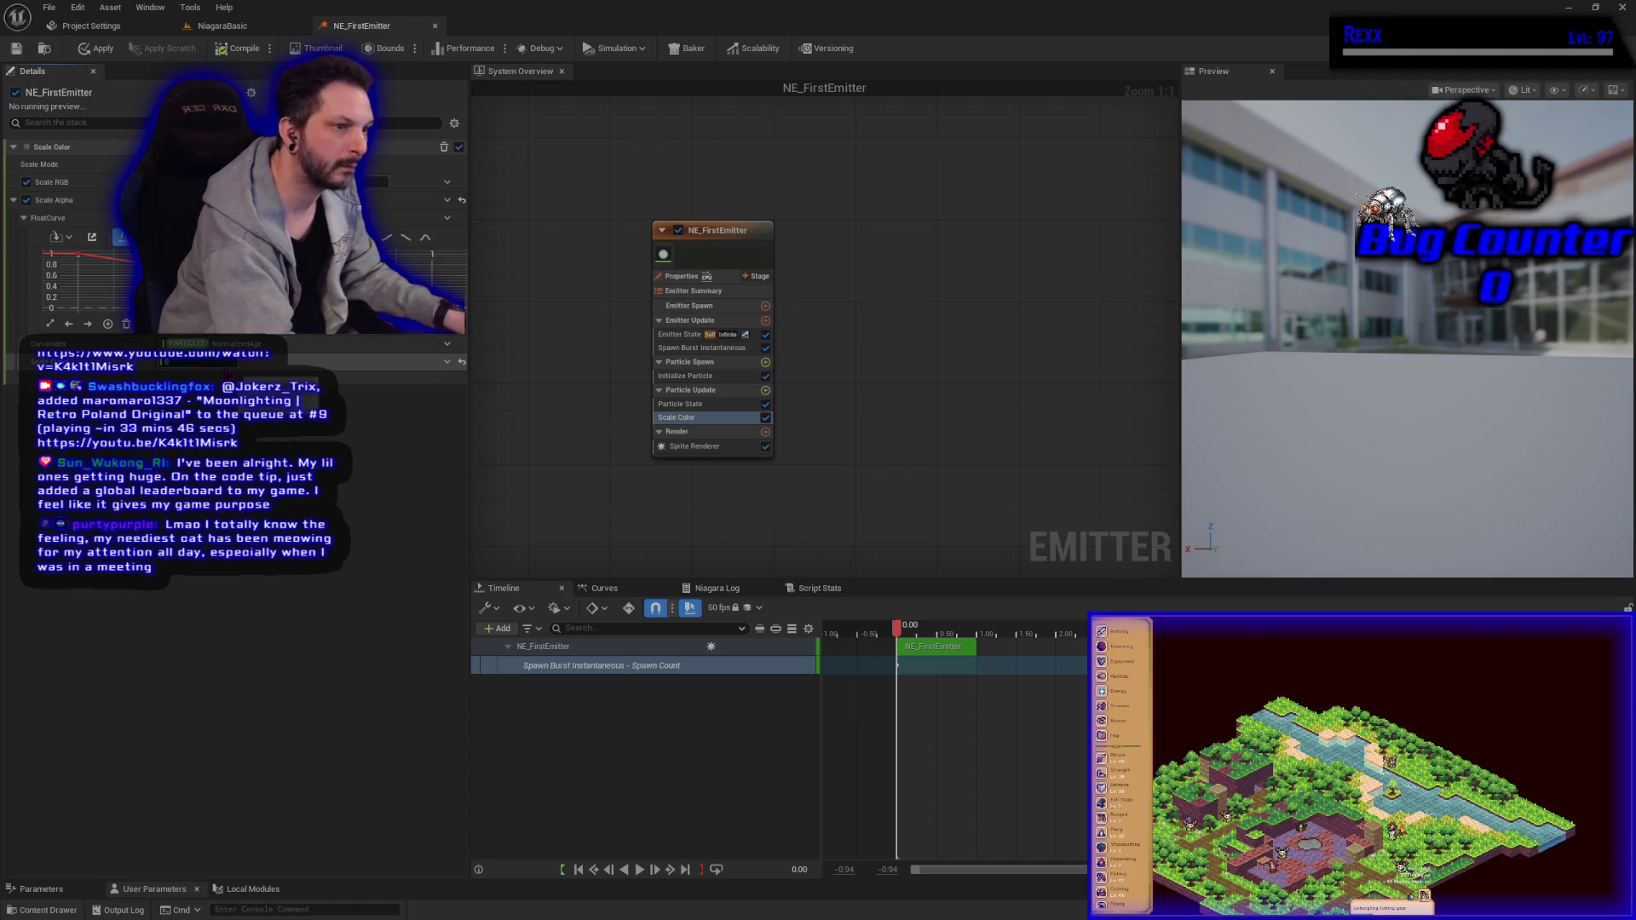
pyautogui.write('0')
pyautogui.press('Return')
# Step: Preview the emitter forward and in reverse, then apply the changes
pyautogui.click(641, 872)
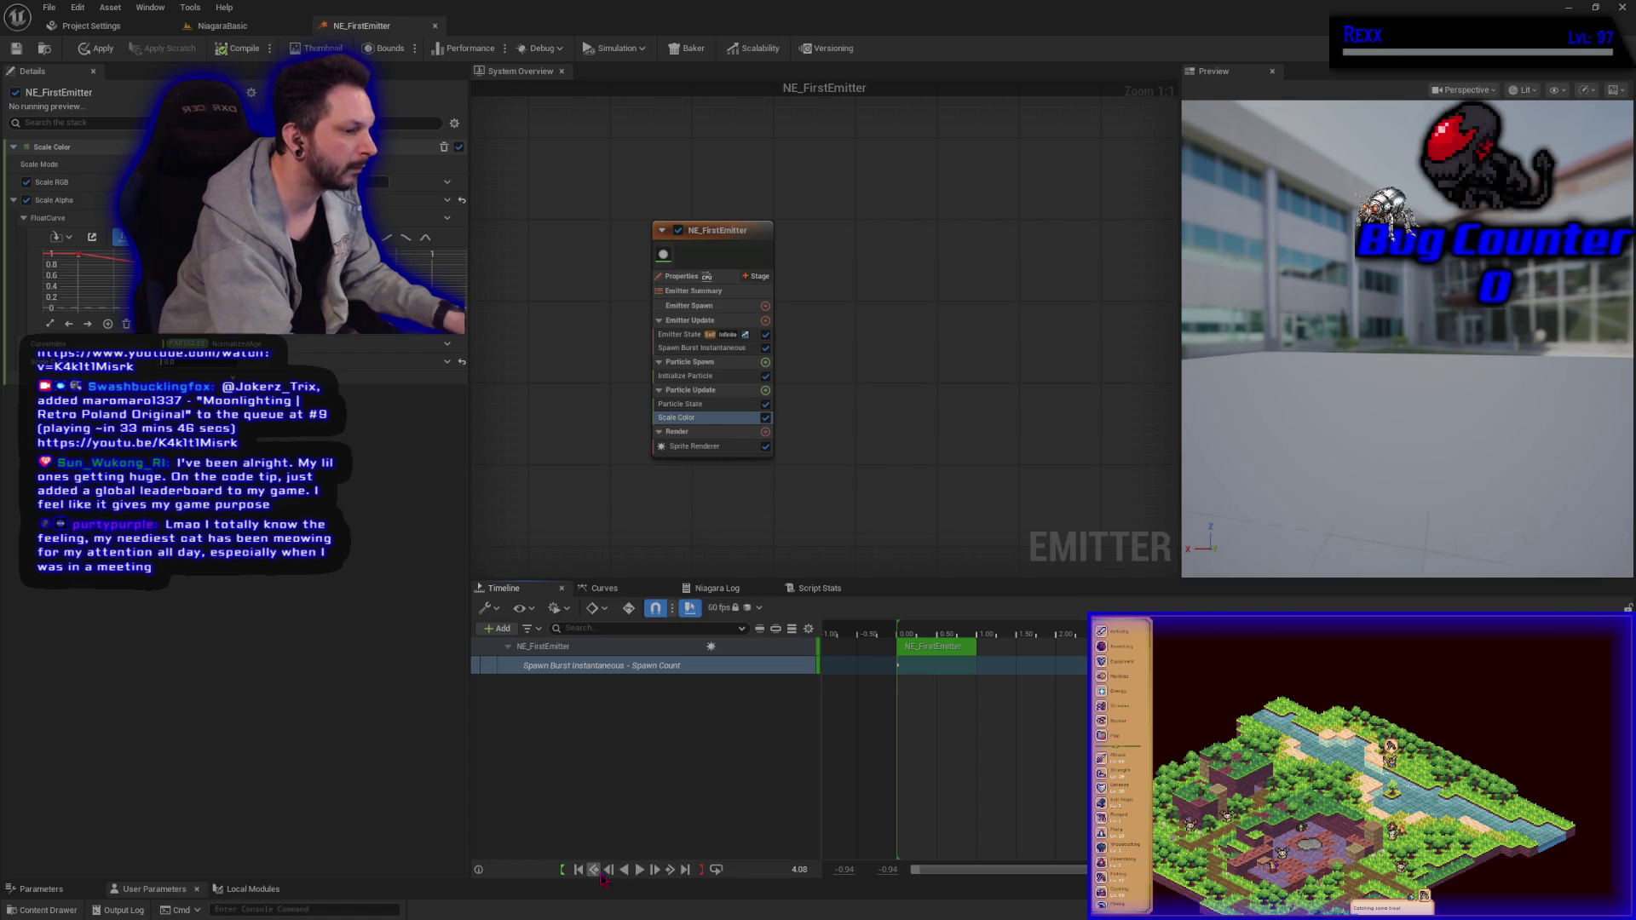
pyautogui.click(625, 870)
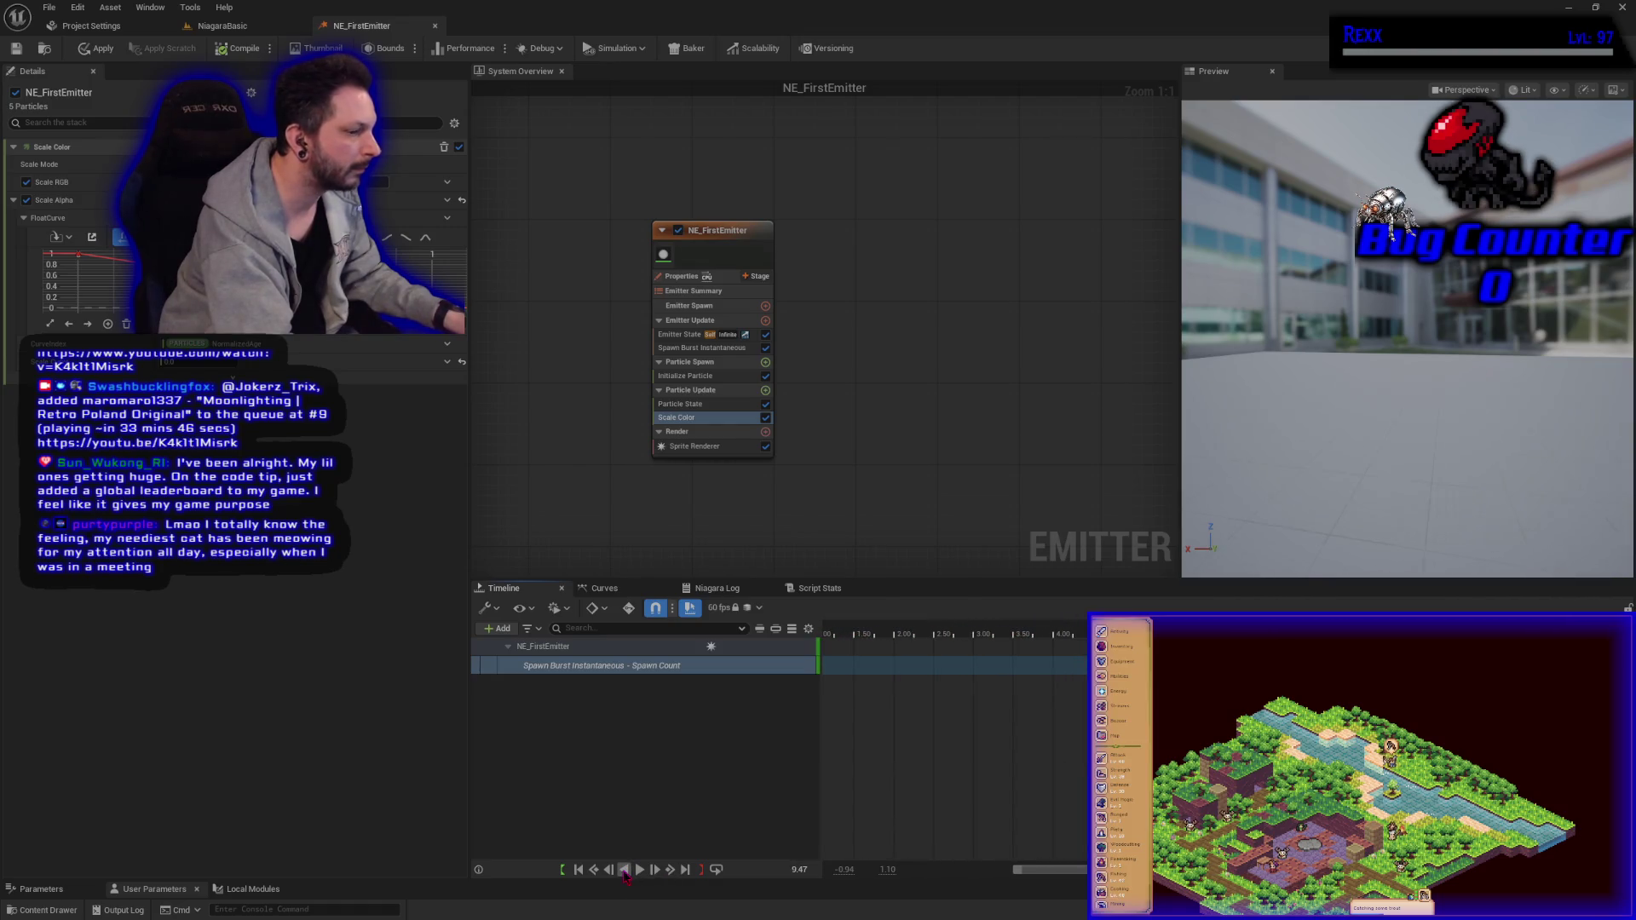
pyautogui.click(593, 870)
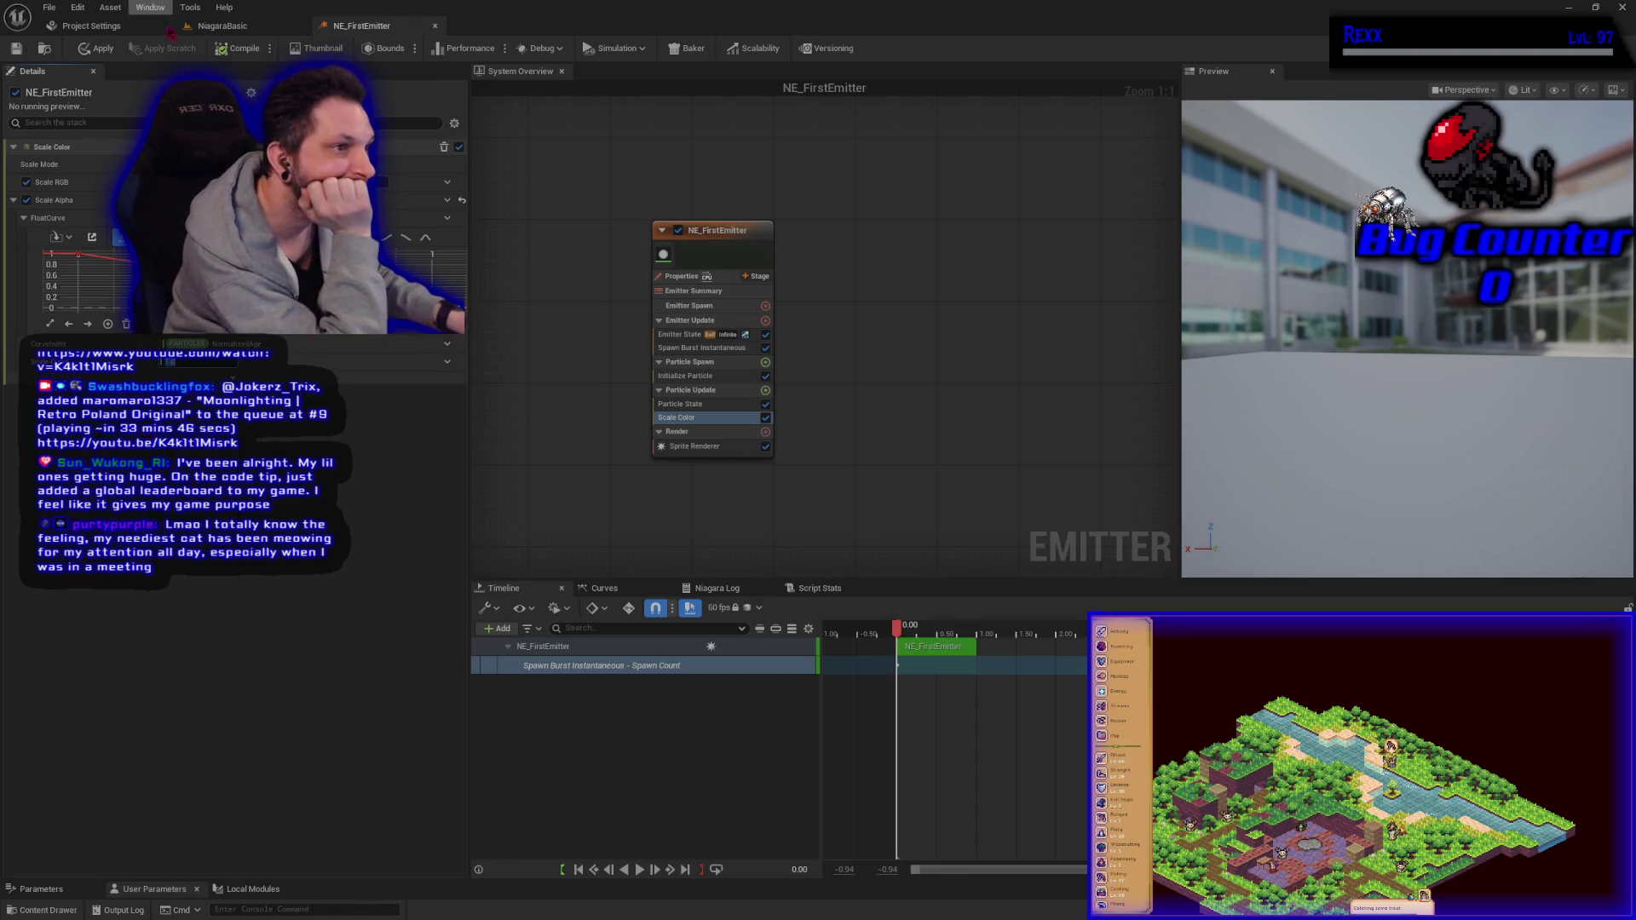
pyautogui.click(99, 56)
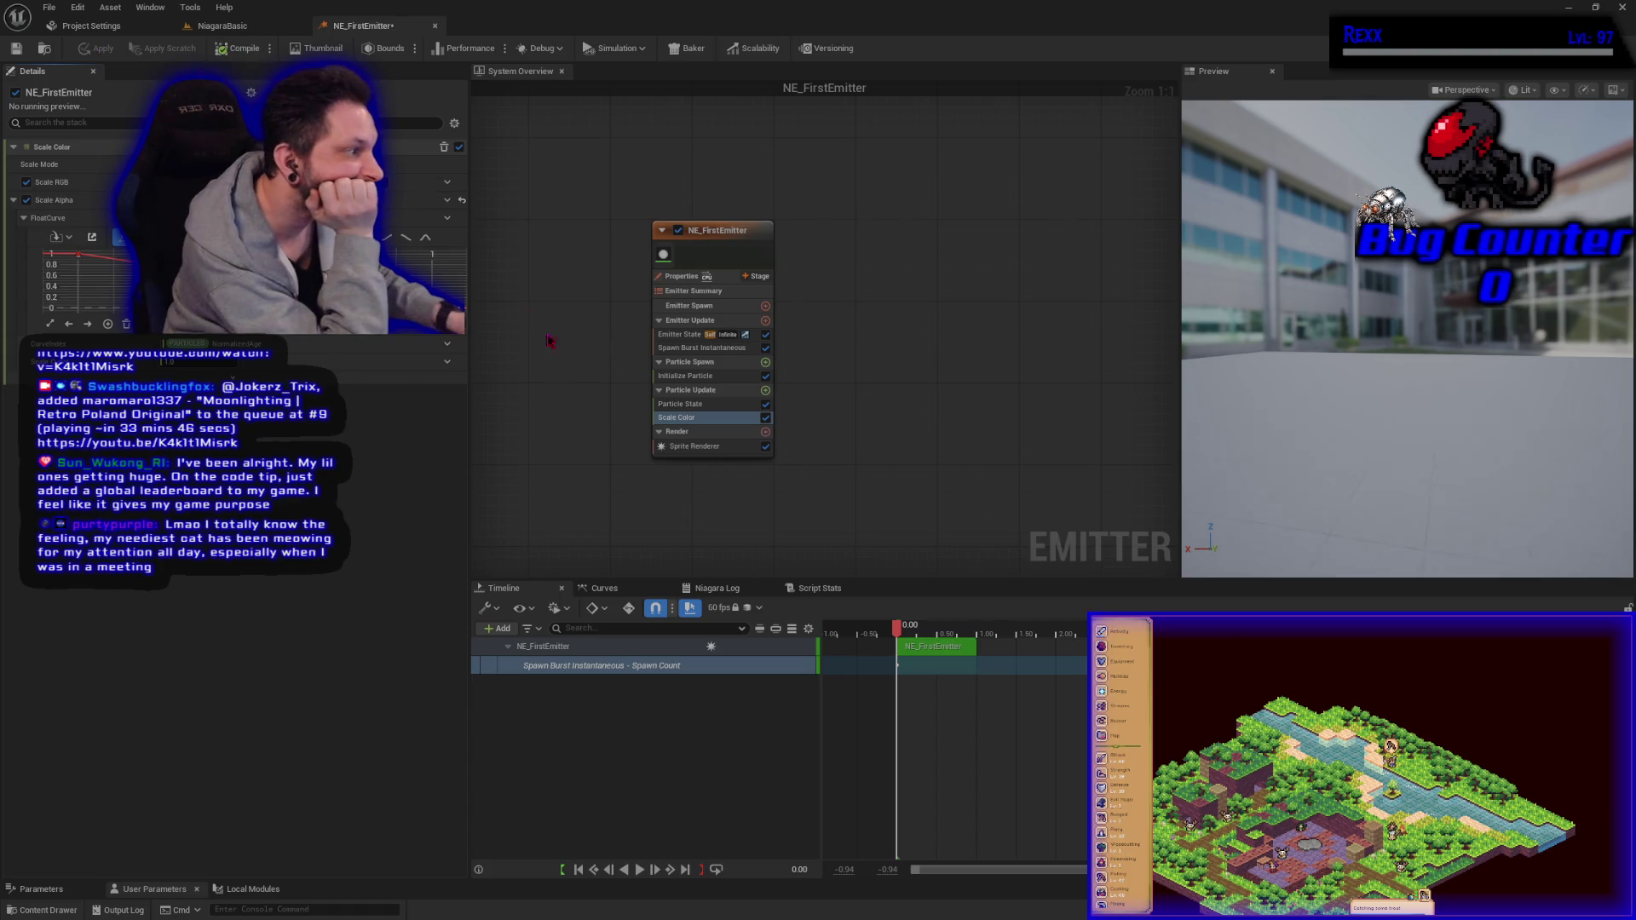
# Step: Step, play, pause and rewind the preview timeline to check the particles
pyautogui.moveTo(898, 635)
pyautogui.mouseDown()
pyautogui.moveTo(942, 634)
pyautogui.moveTo(900, 632)
pyautogui.mouseUp()
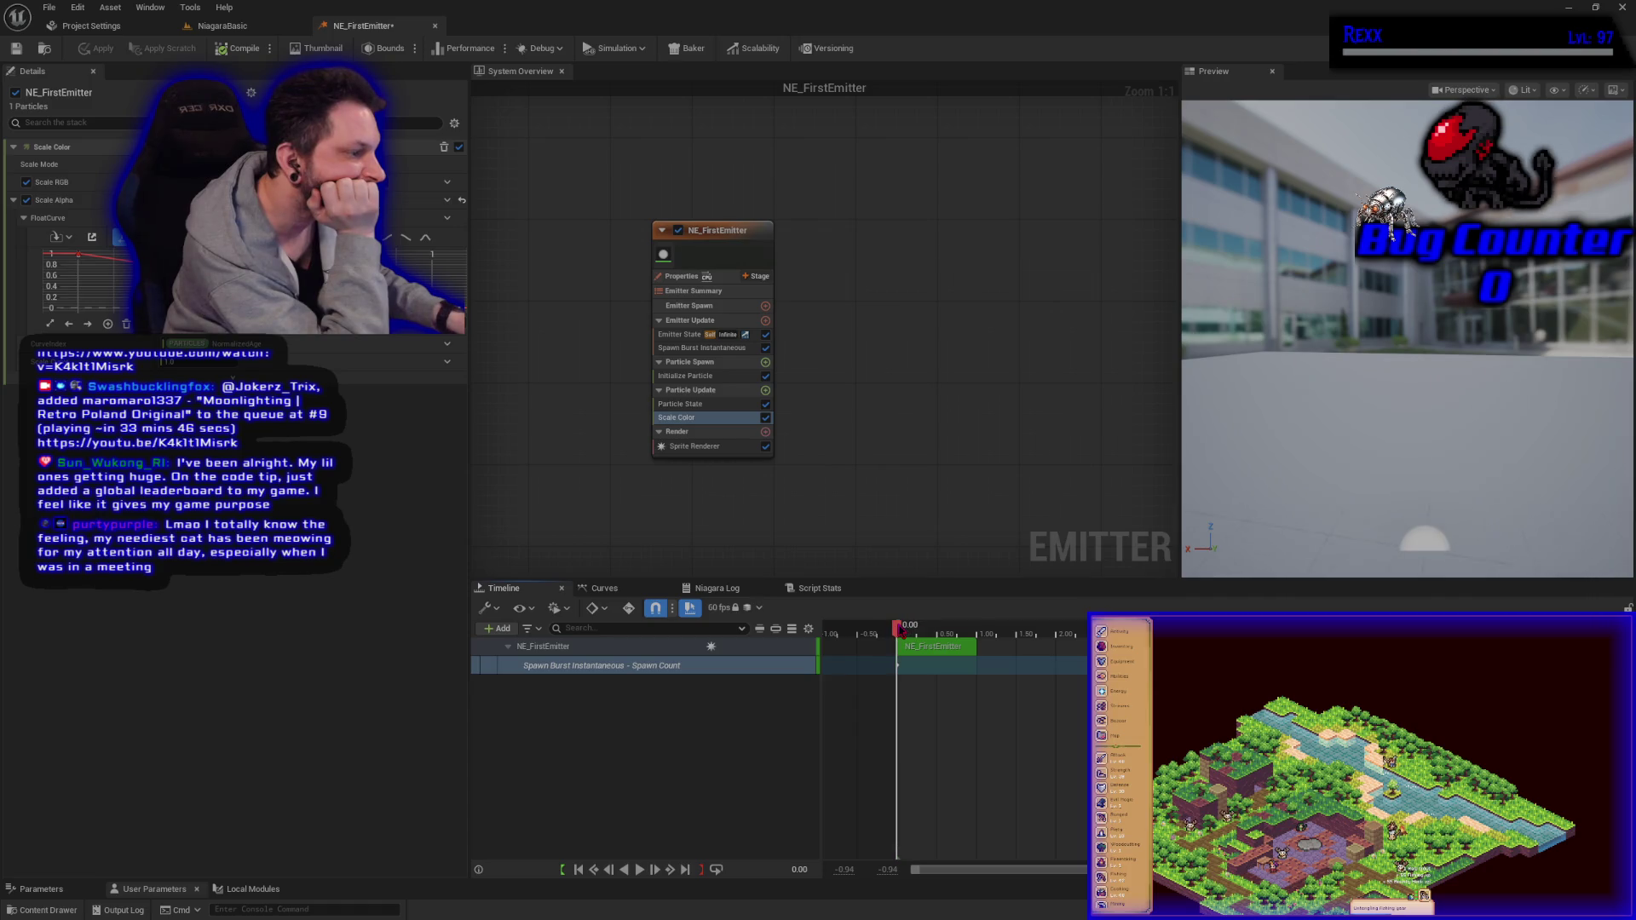
pyautogui.click(639, 870)
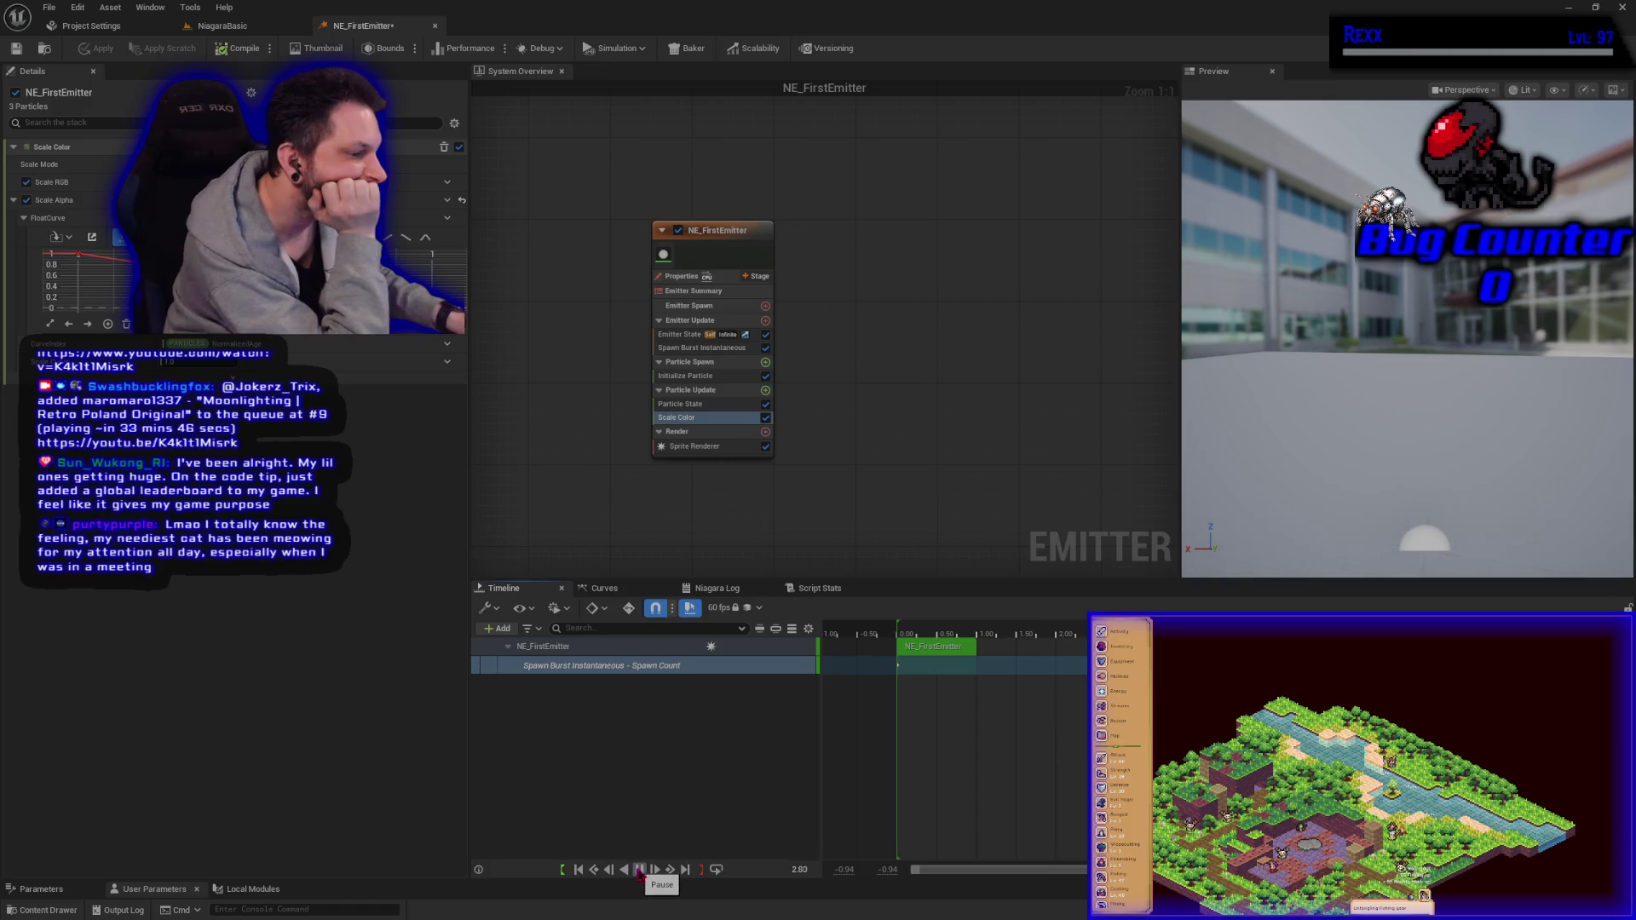
pyautogui.click(638, 870)
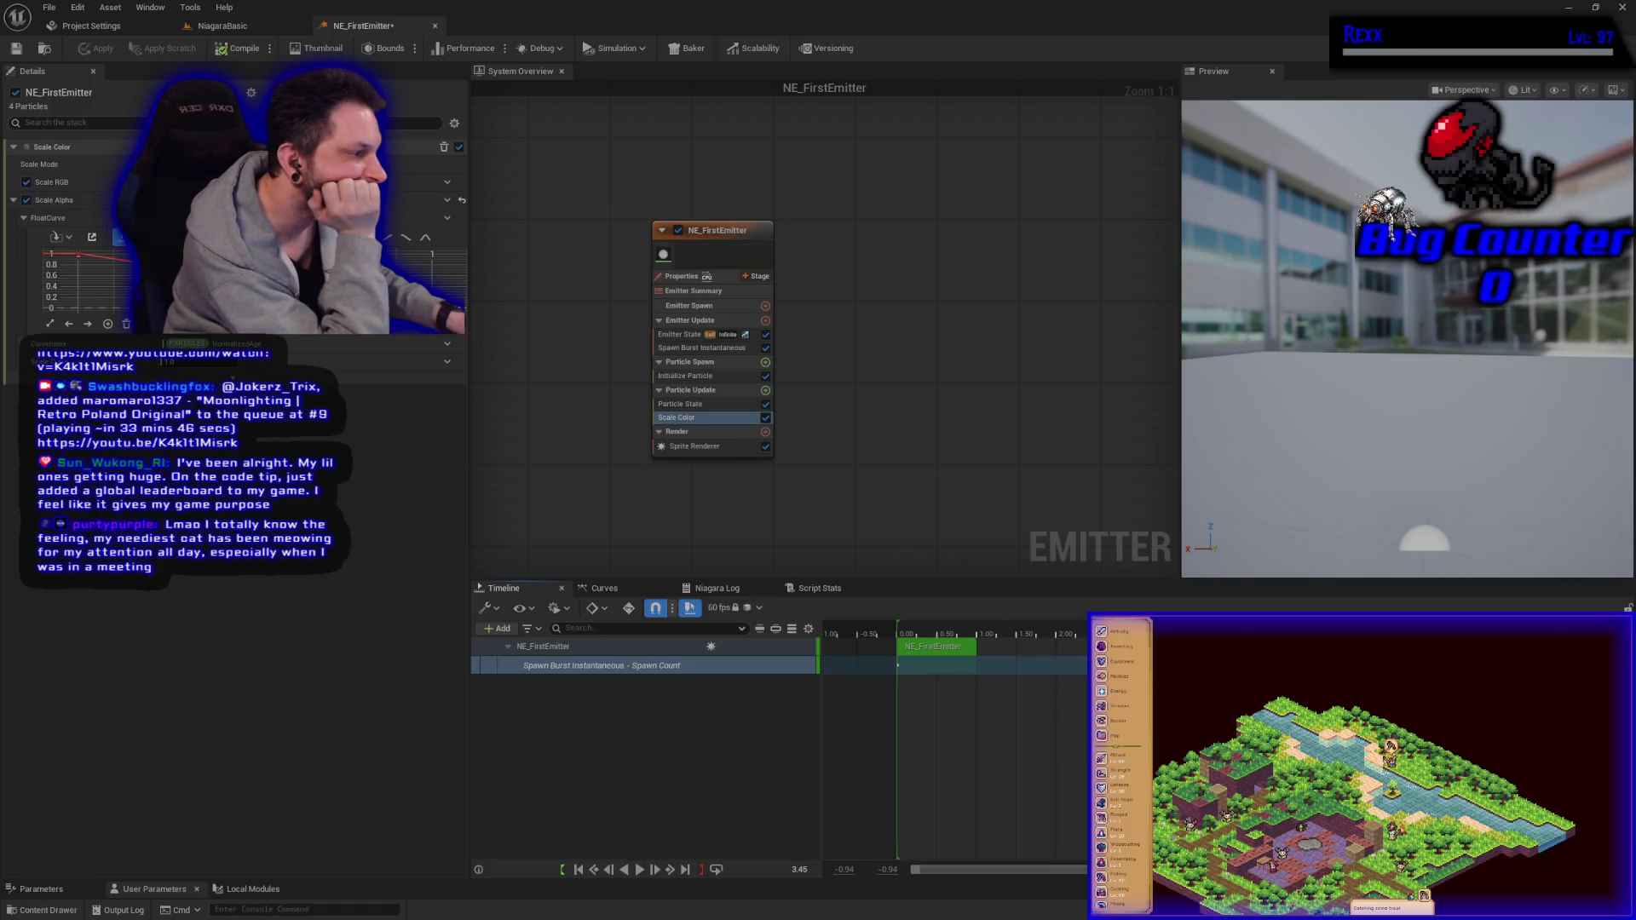
pyautogui.moveTo(1078, 631); pyautogui.dragTo(900, 632)
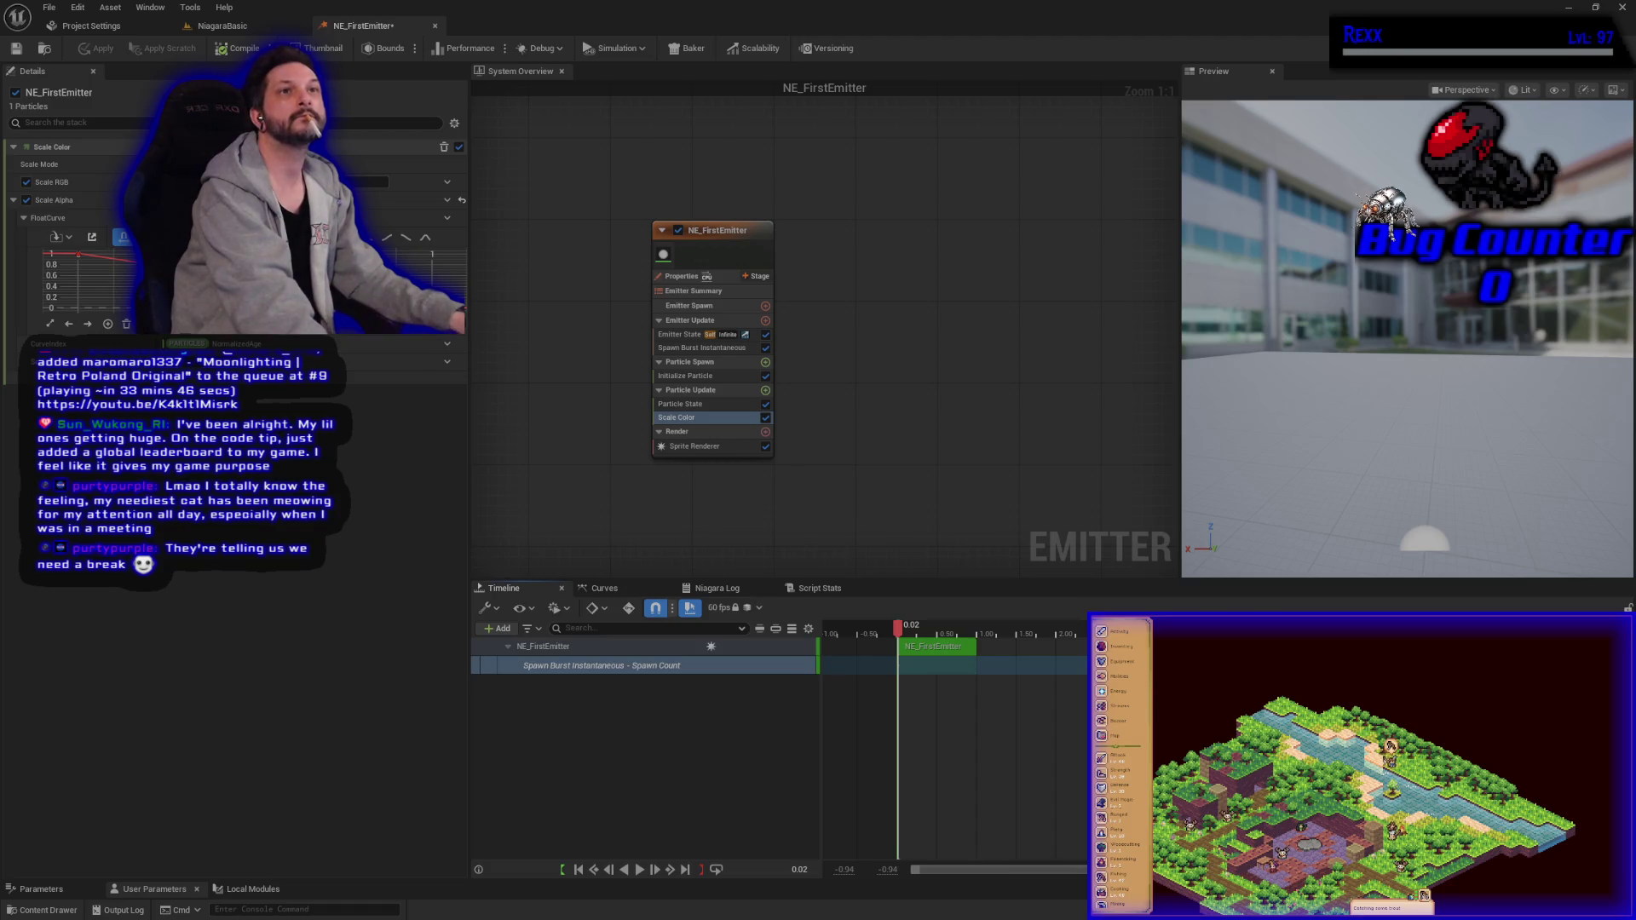
# Step: Create a Niagara System from NE_FirstEmitter and save all assets
pyautogui.click(48, 910)
pyautogui.rightClick(205, 694)
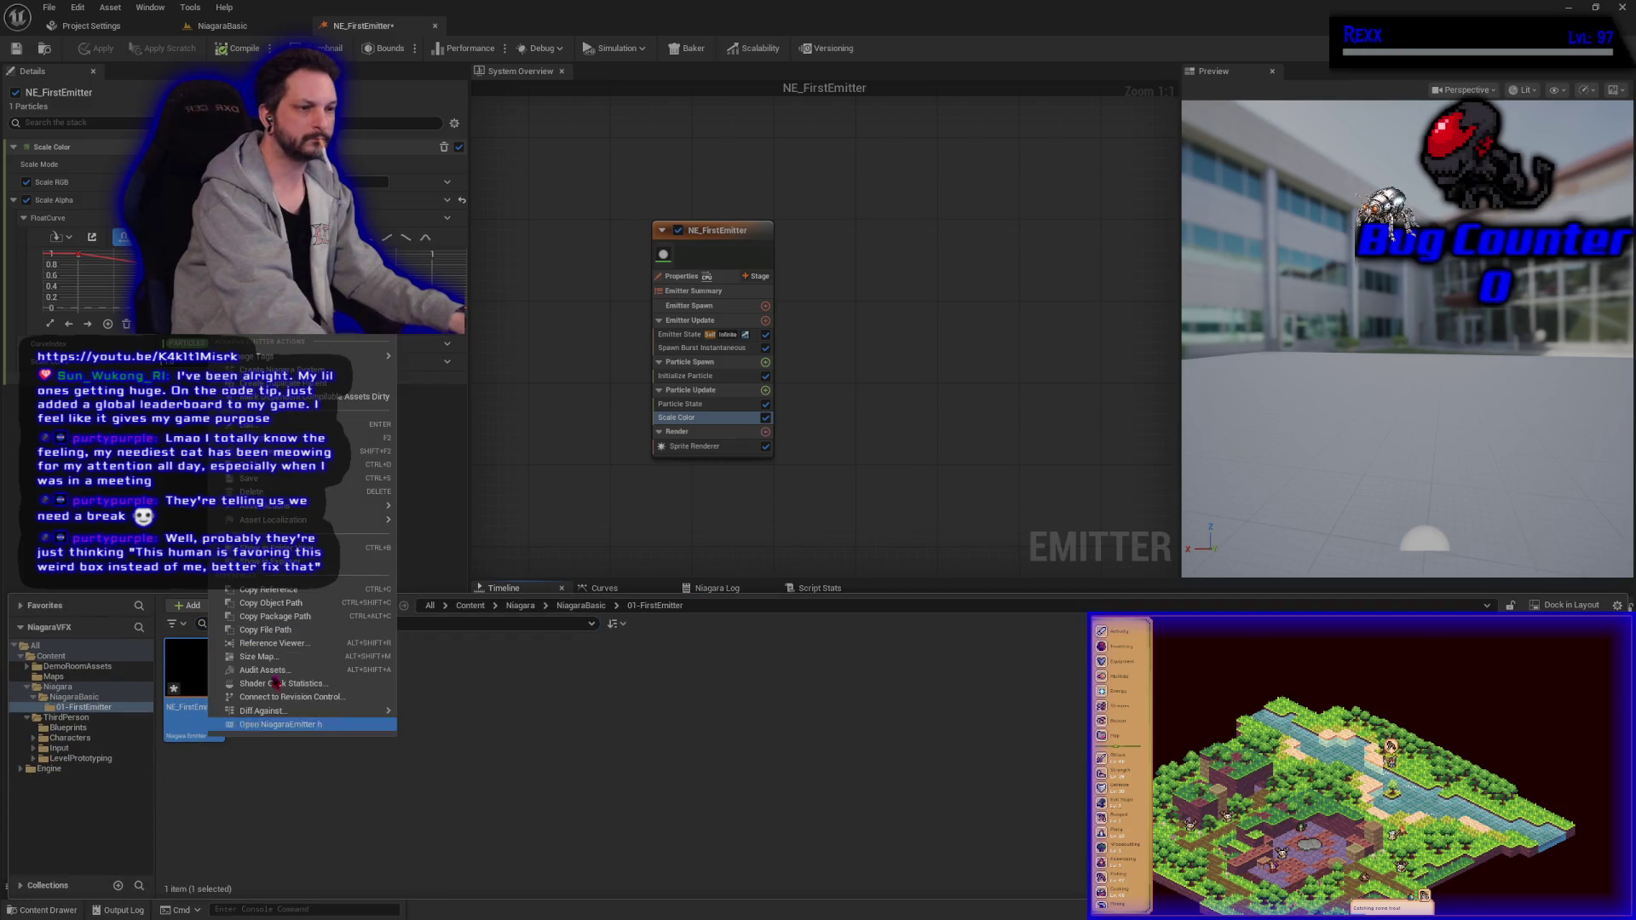
pyautogui.click(349, 371)
pyautogui.click(339, 706)
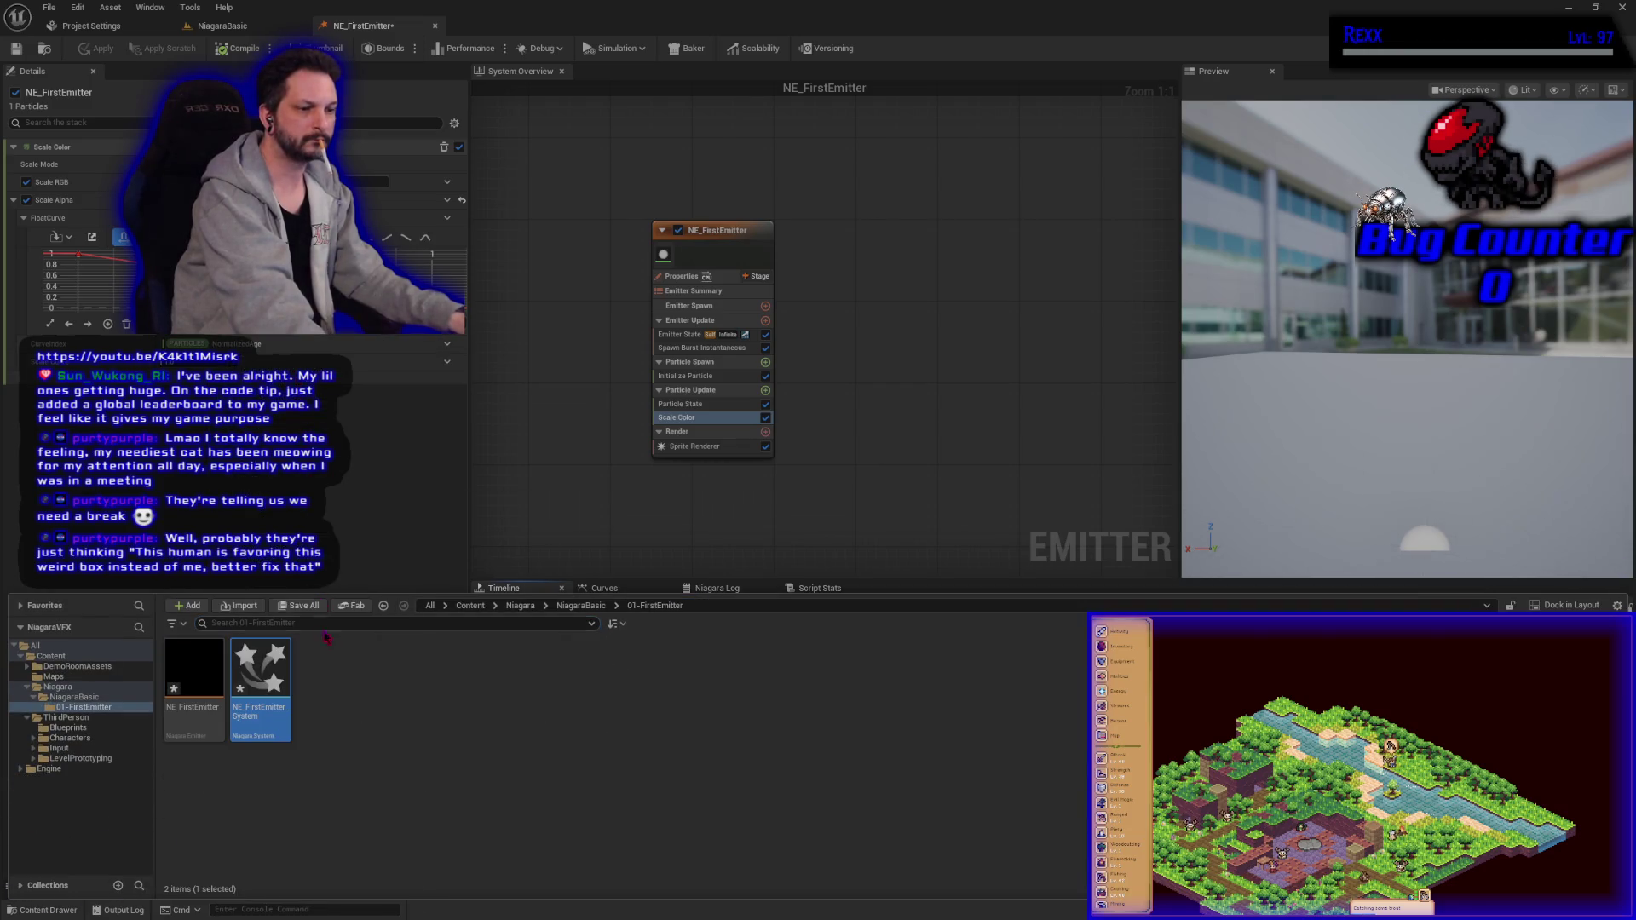
pyautogui.hotkey('ctrl', 's')
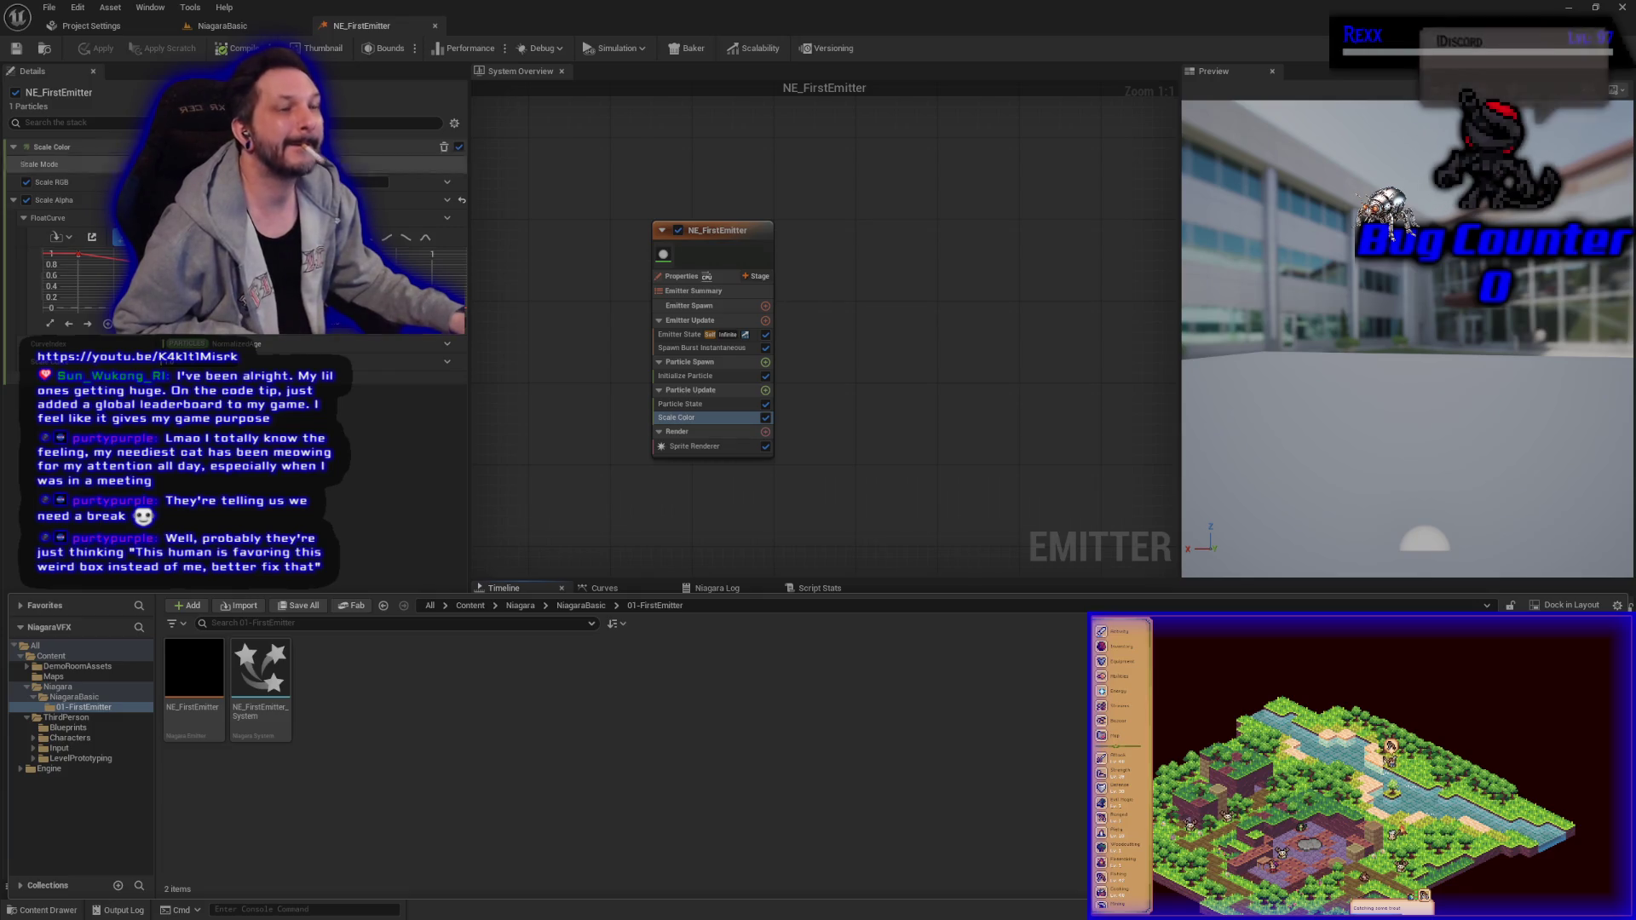
# Step: Rename the new system asset to NS_FirstSystem
pyautogui.click(260, 686)
pyautogui.rightClick(260, 685)
pyautogui.press('Escape')
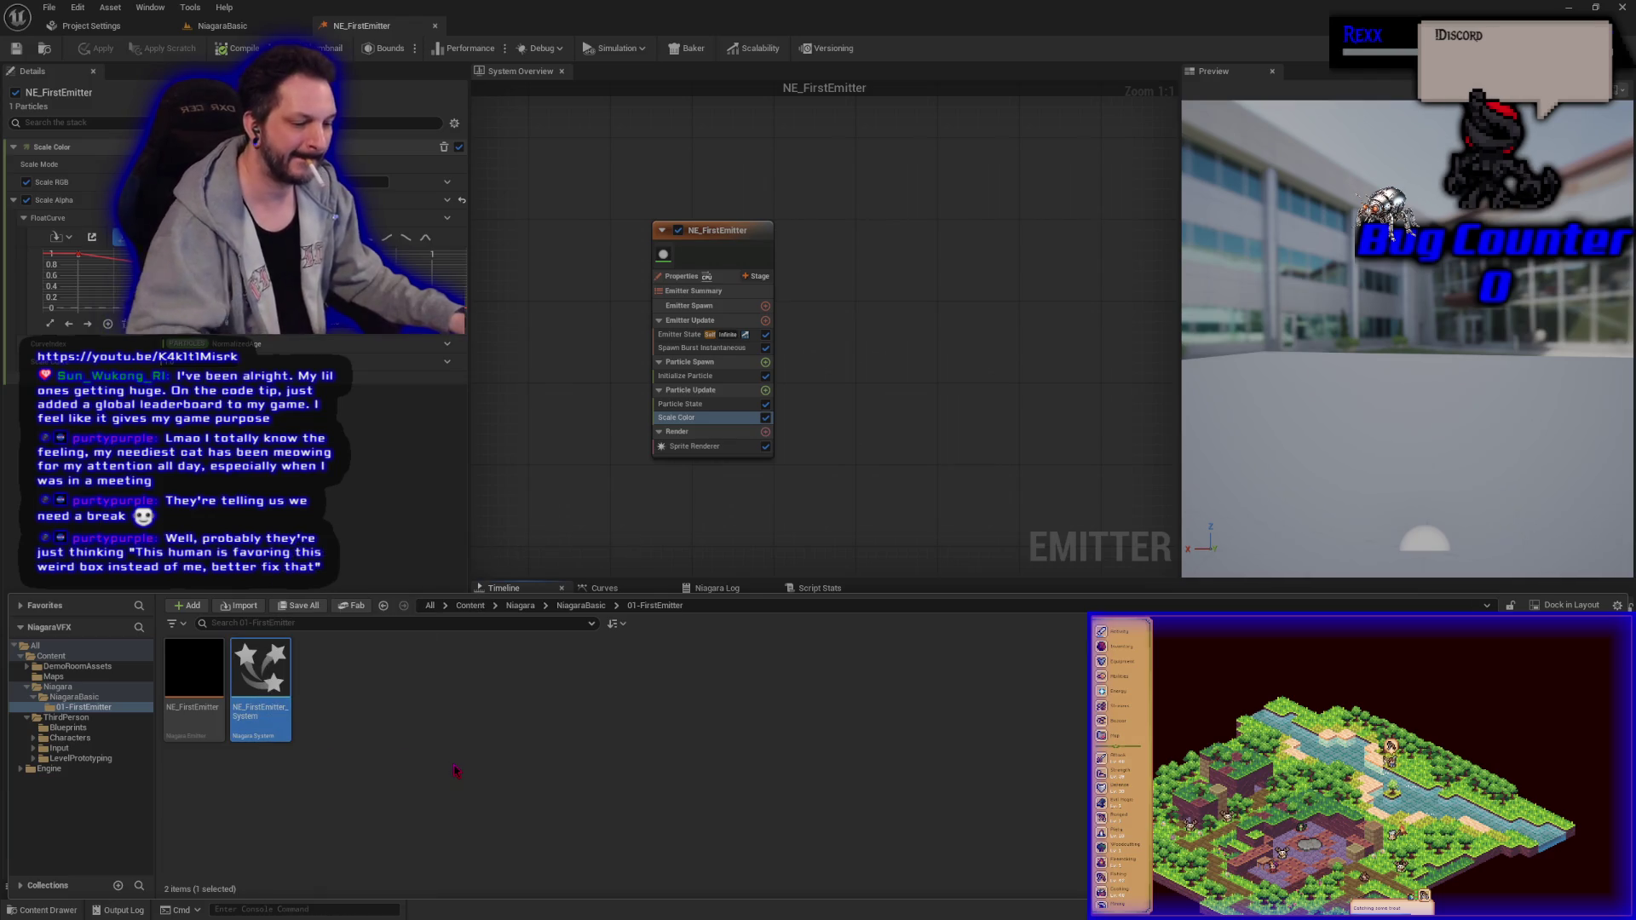
pyautogui.press('F2')
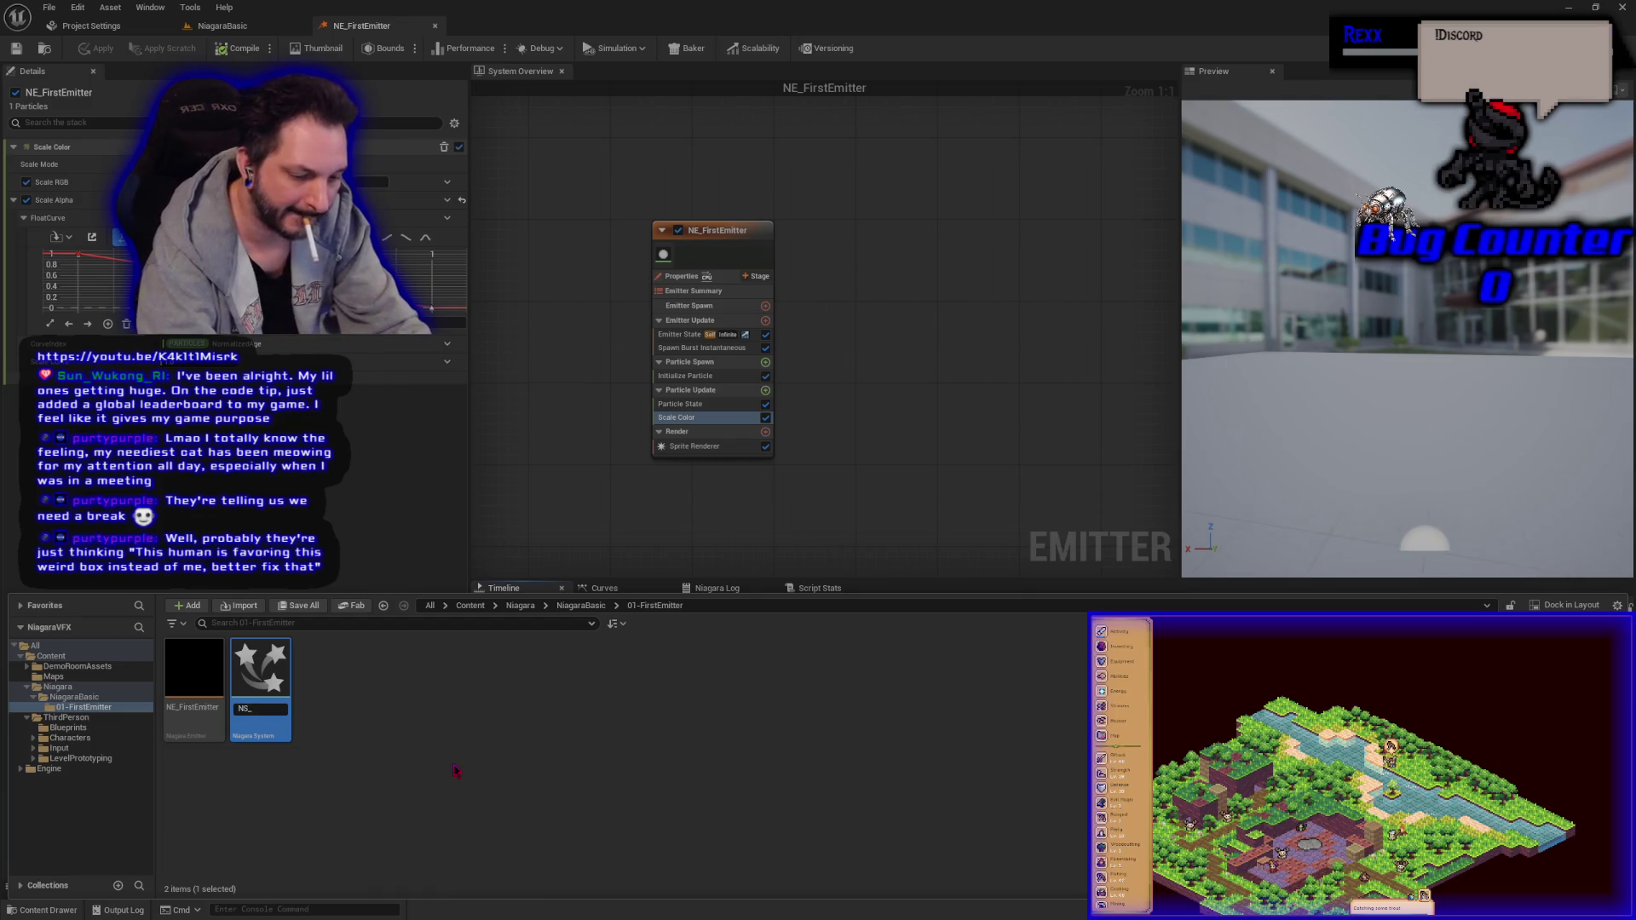
pyautogui.click(260, 709)
pyautogui.write('FirstSystem')
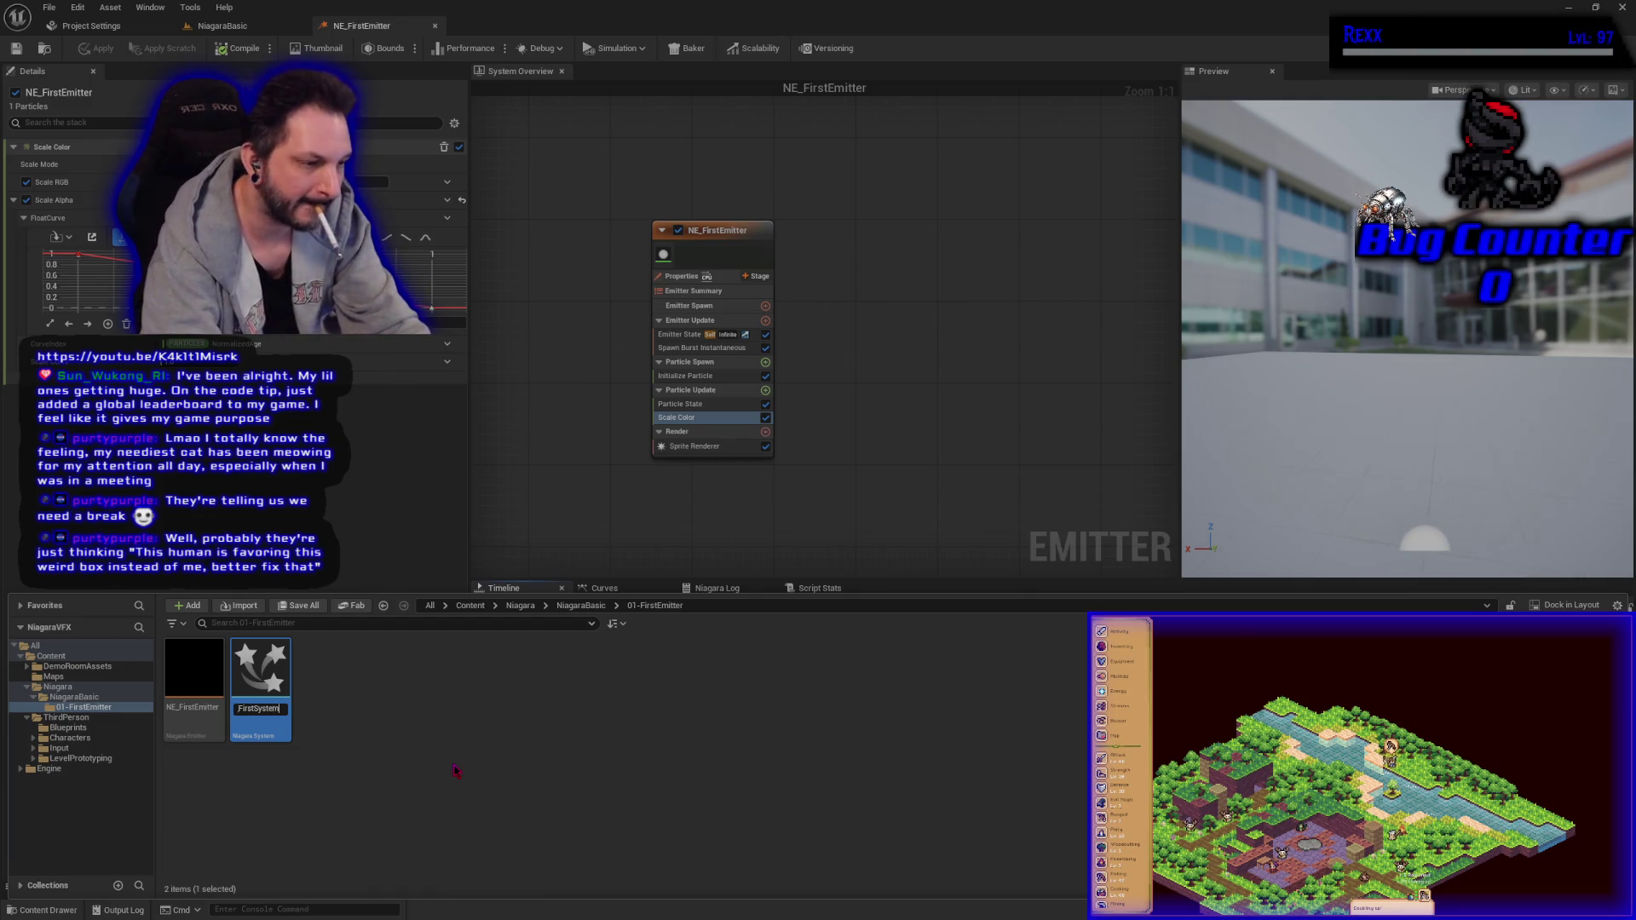
pyautogui.press('Return')
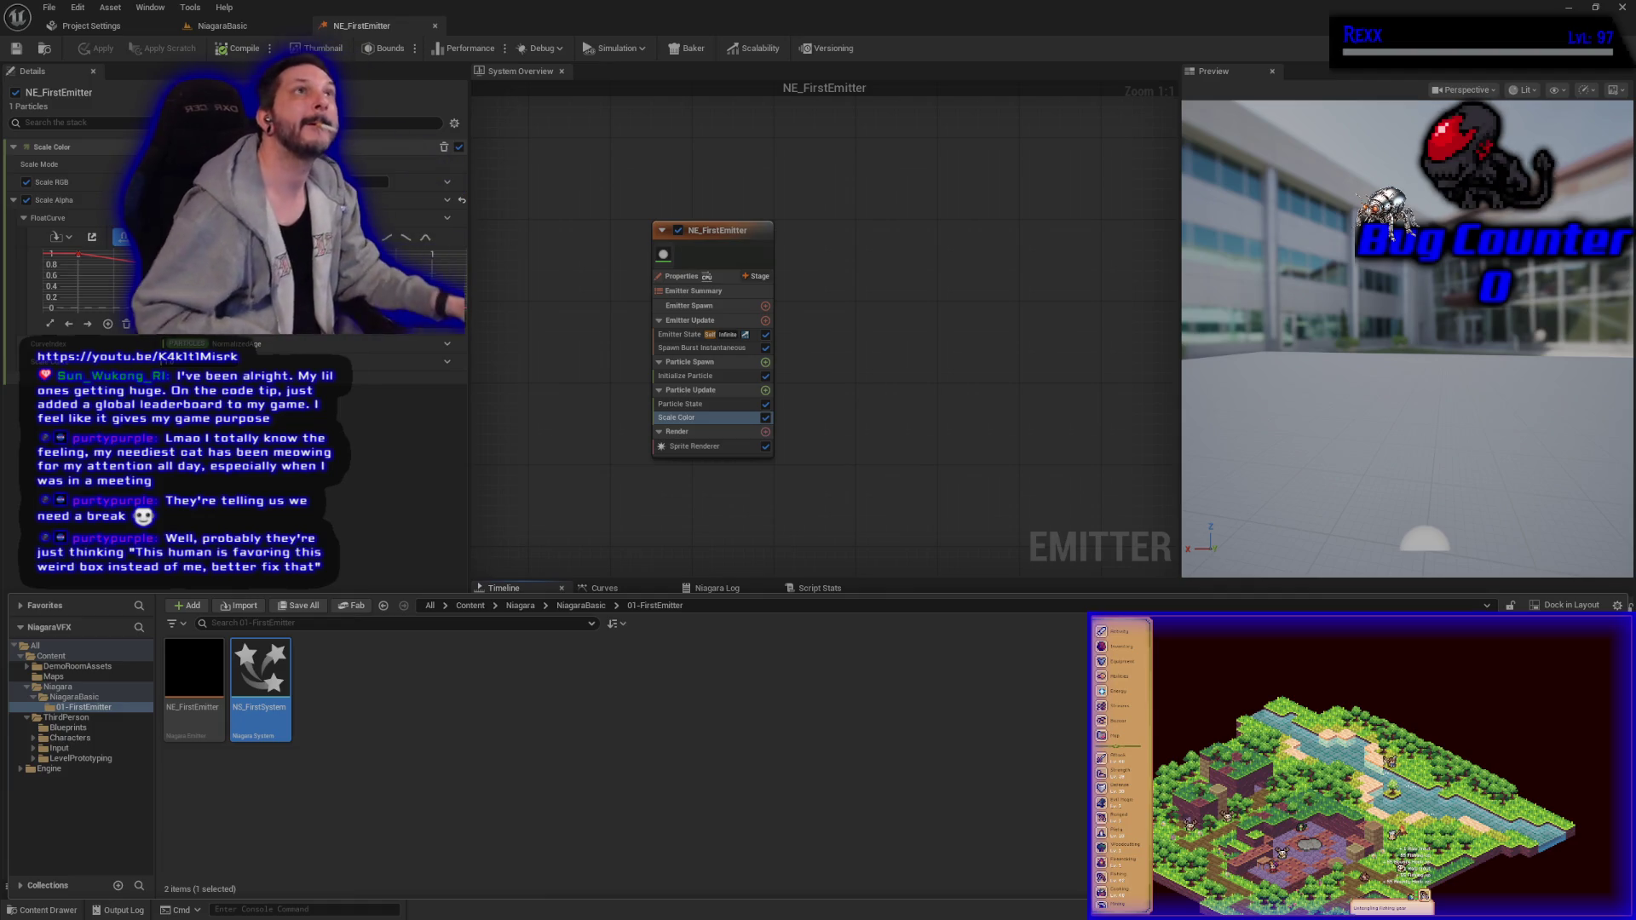
# Step: Close the Project Settings tab and return to the NiagaraBasic level viewport
pyautogui.click(89, 28)
pyautogui.middleClick(89, 28)
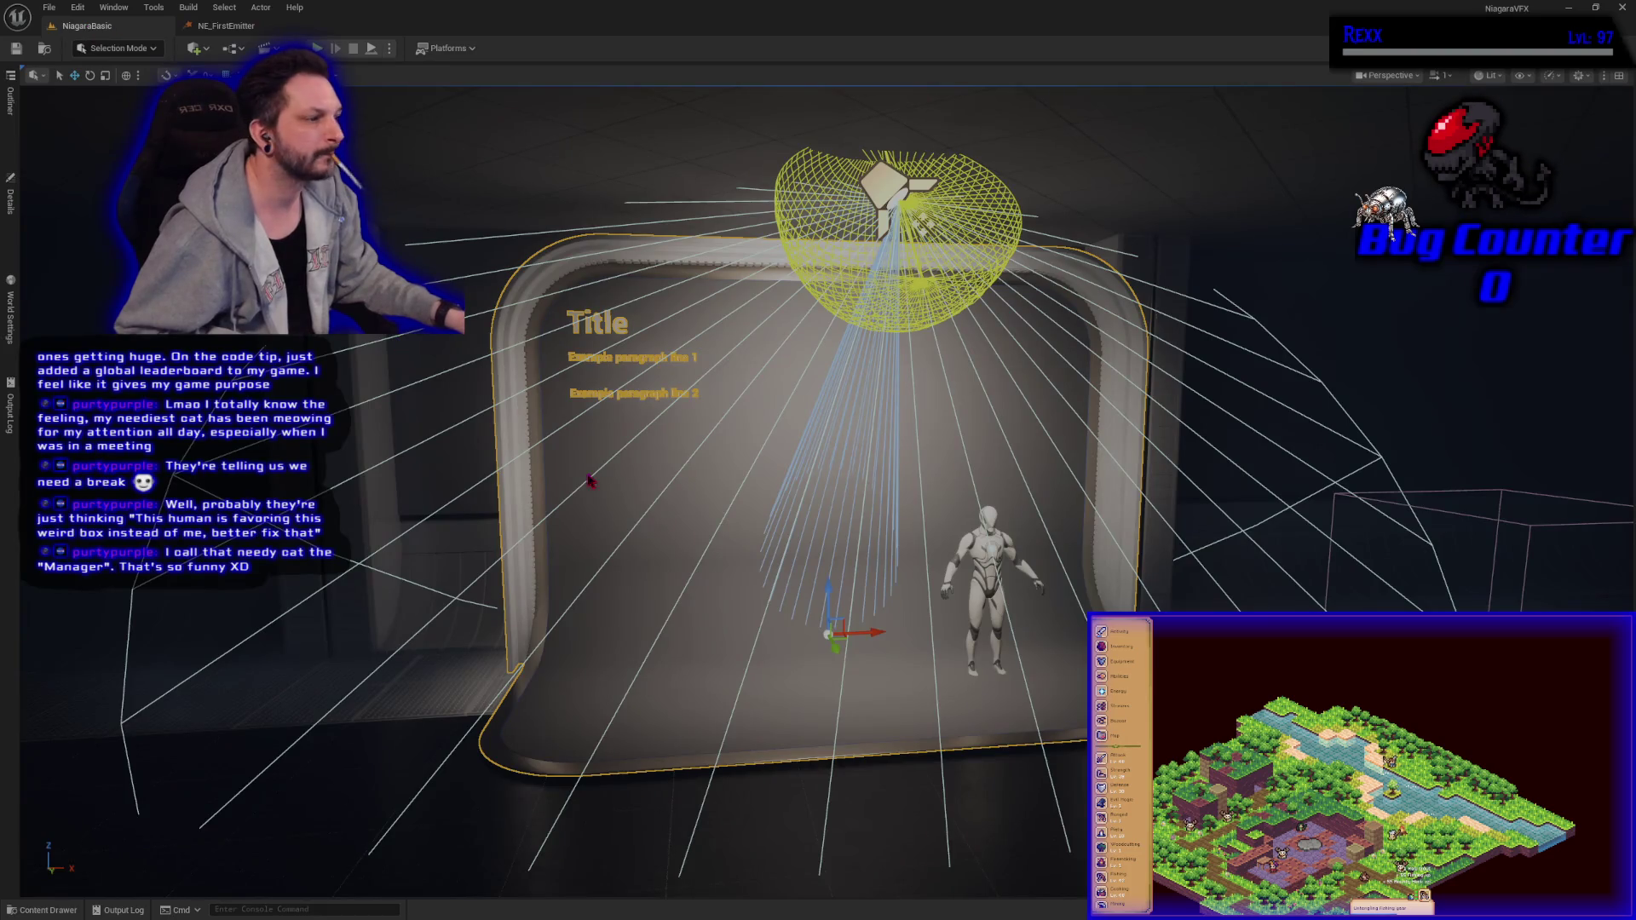
pyautogui.click(135, 604)
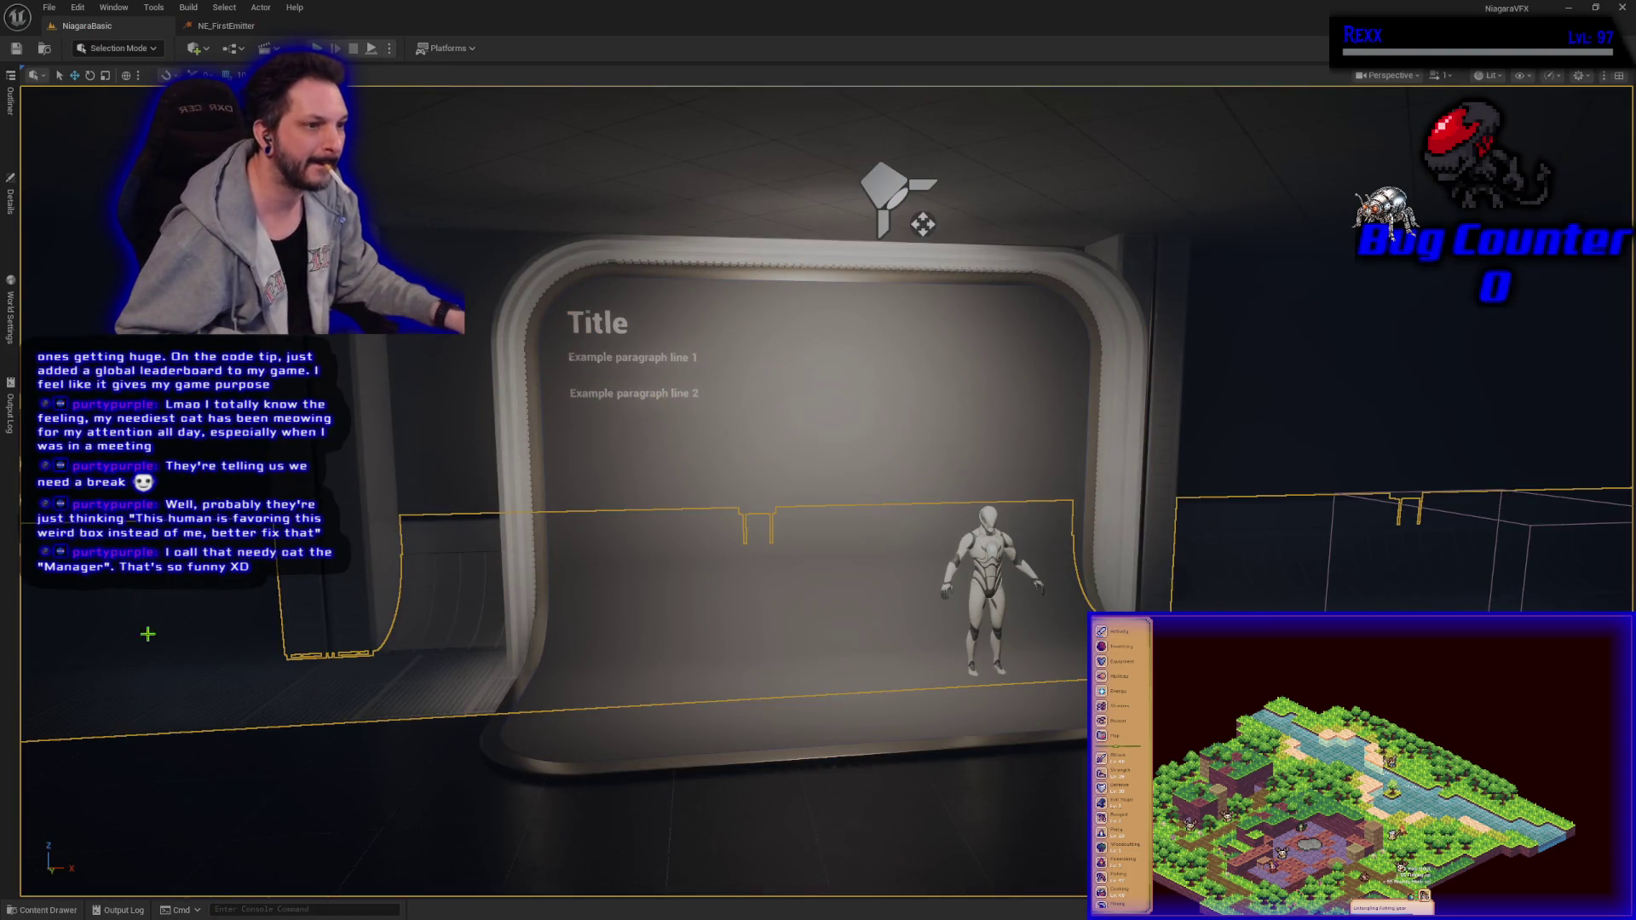
# Step: Navigate the viewport back to the Title stage with the mannequin
pyautogui.moveTo(545, 647); pyautogui.dragTo(575, 663)
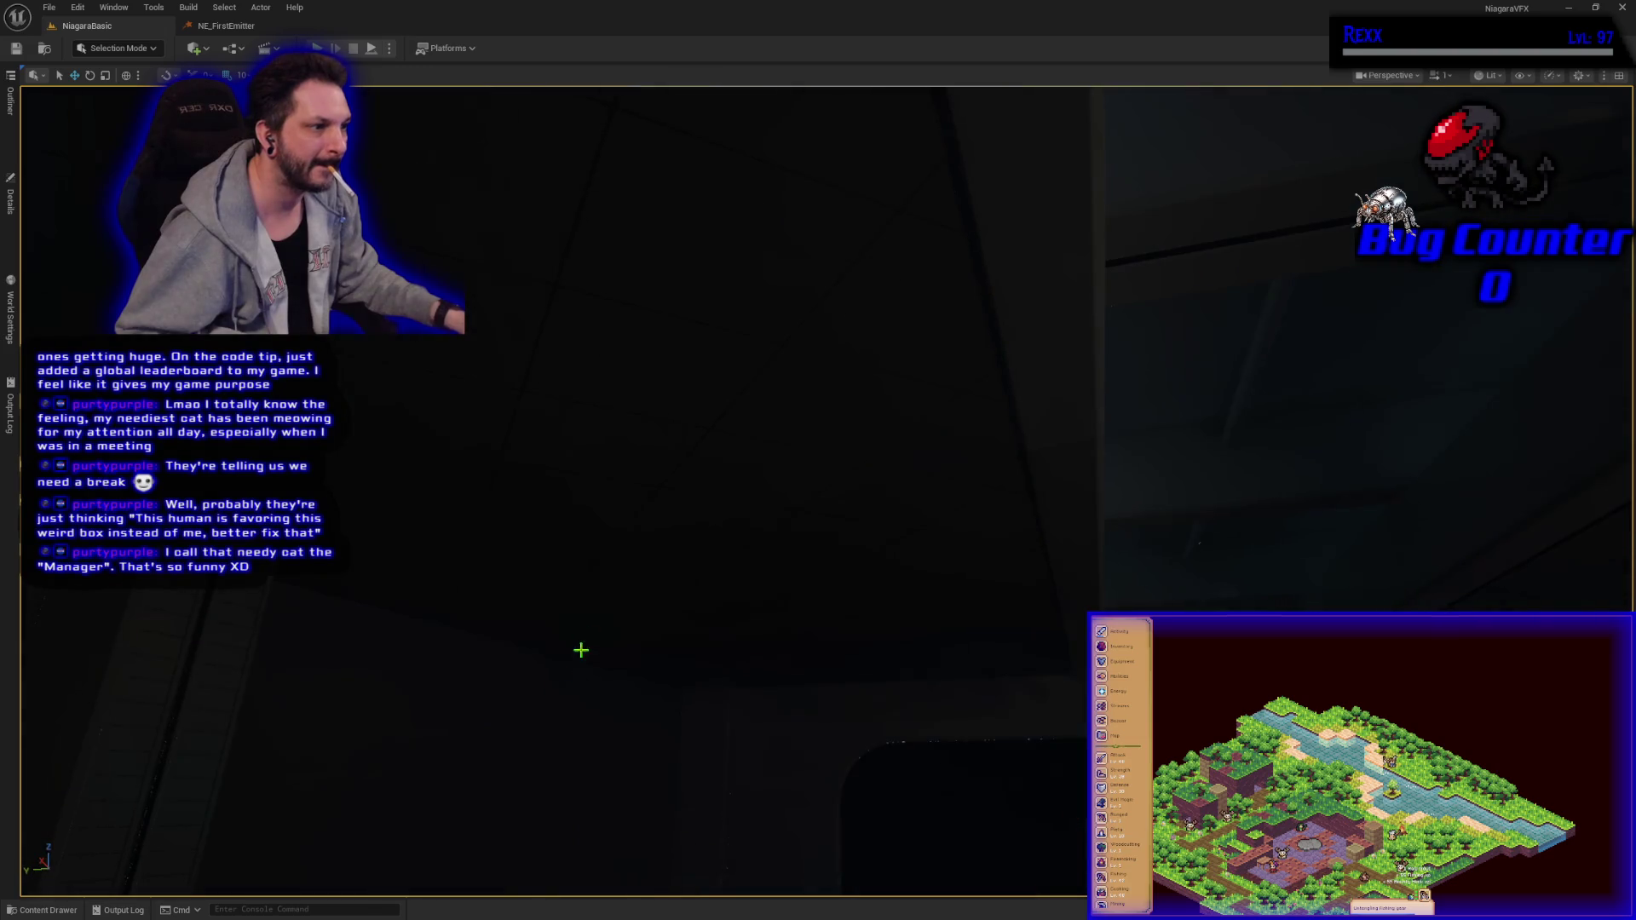
pyautogui.moveTo(522, 574)
pyautogui.mouseDown()
pyautogui.moveTo(521, 550)
pyautogui.moveTo(521, 574)
pyautogui.mouseUp()
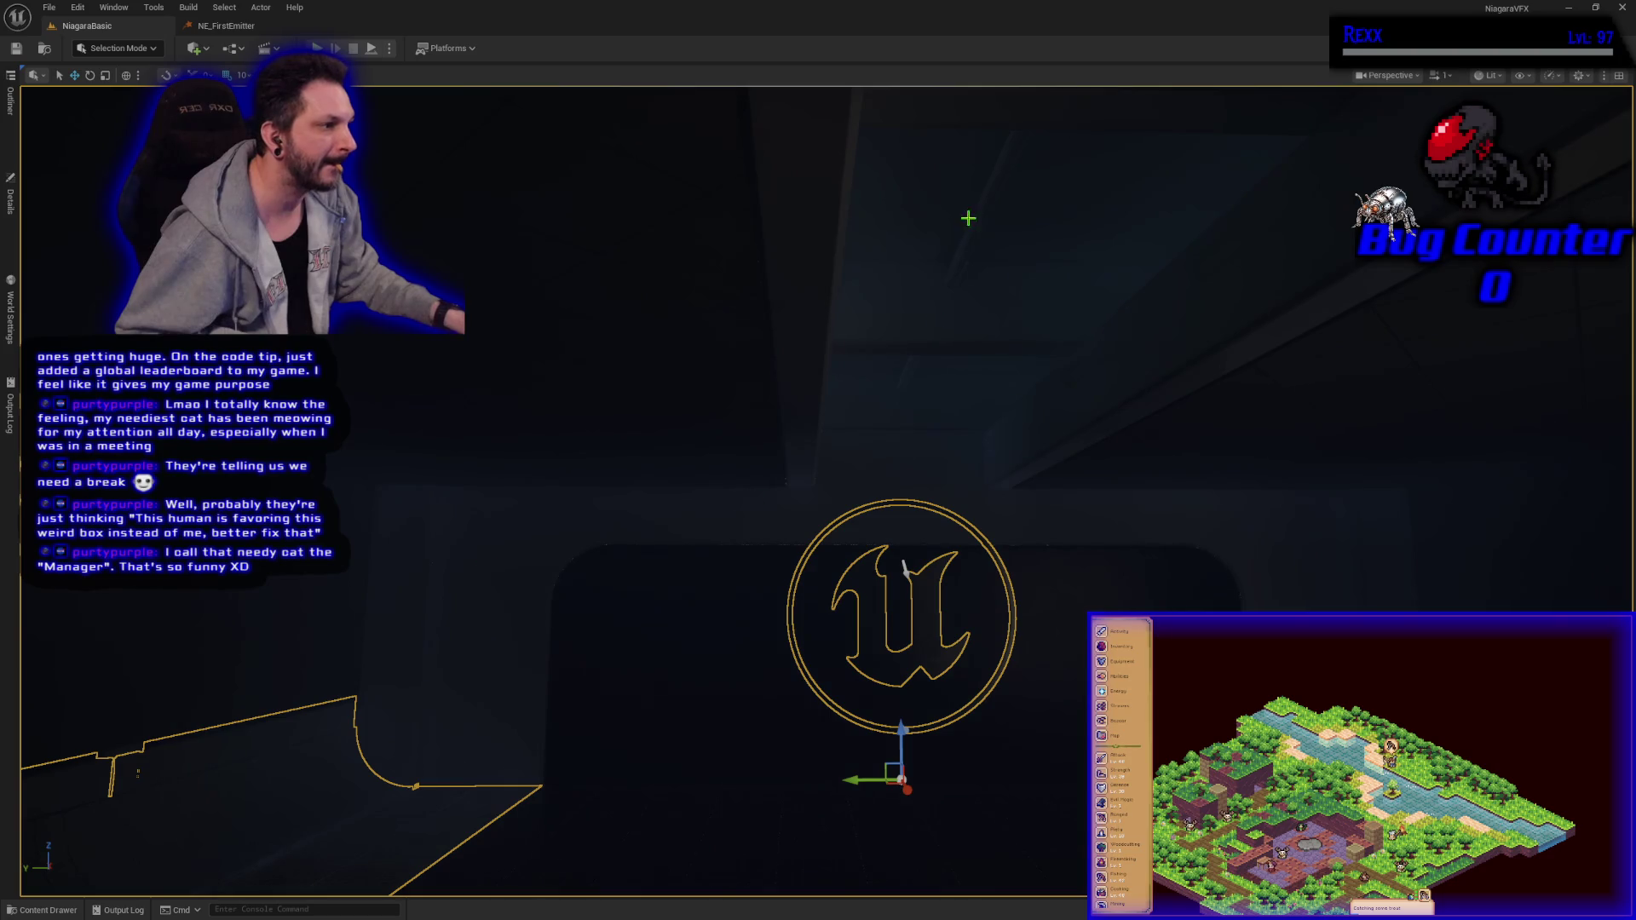
pyautogui.moveTo(870, 346); pyautogui.dragTo(452, 449)
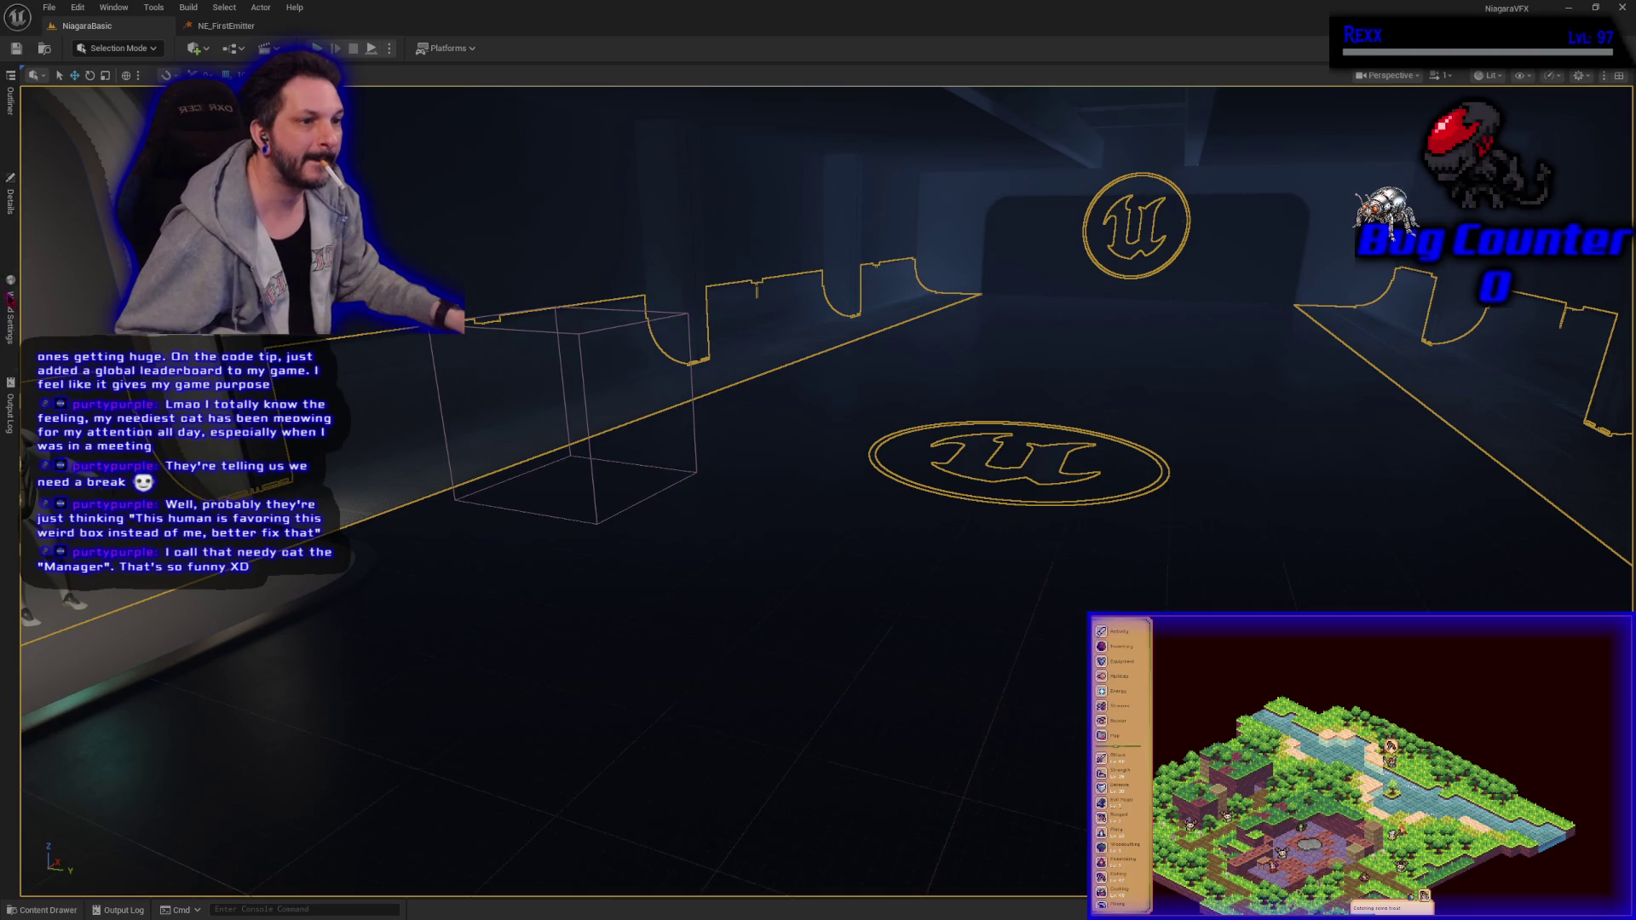
pyautogui.click(12, 124)
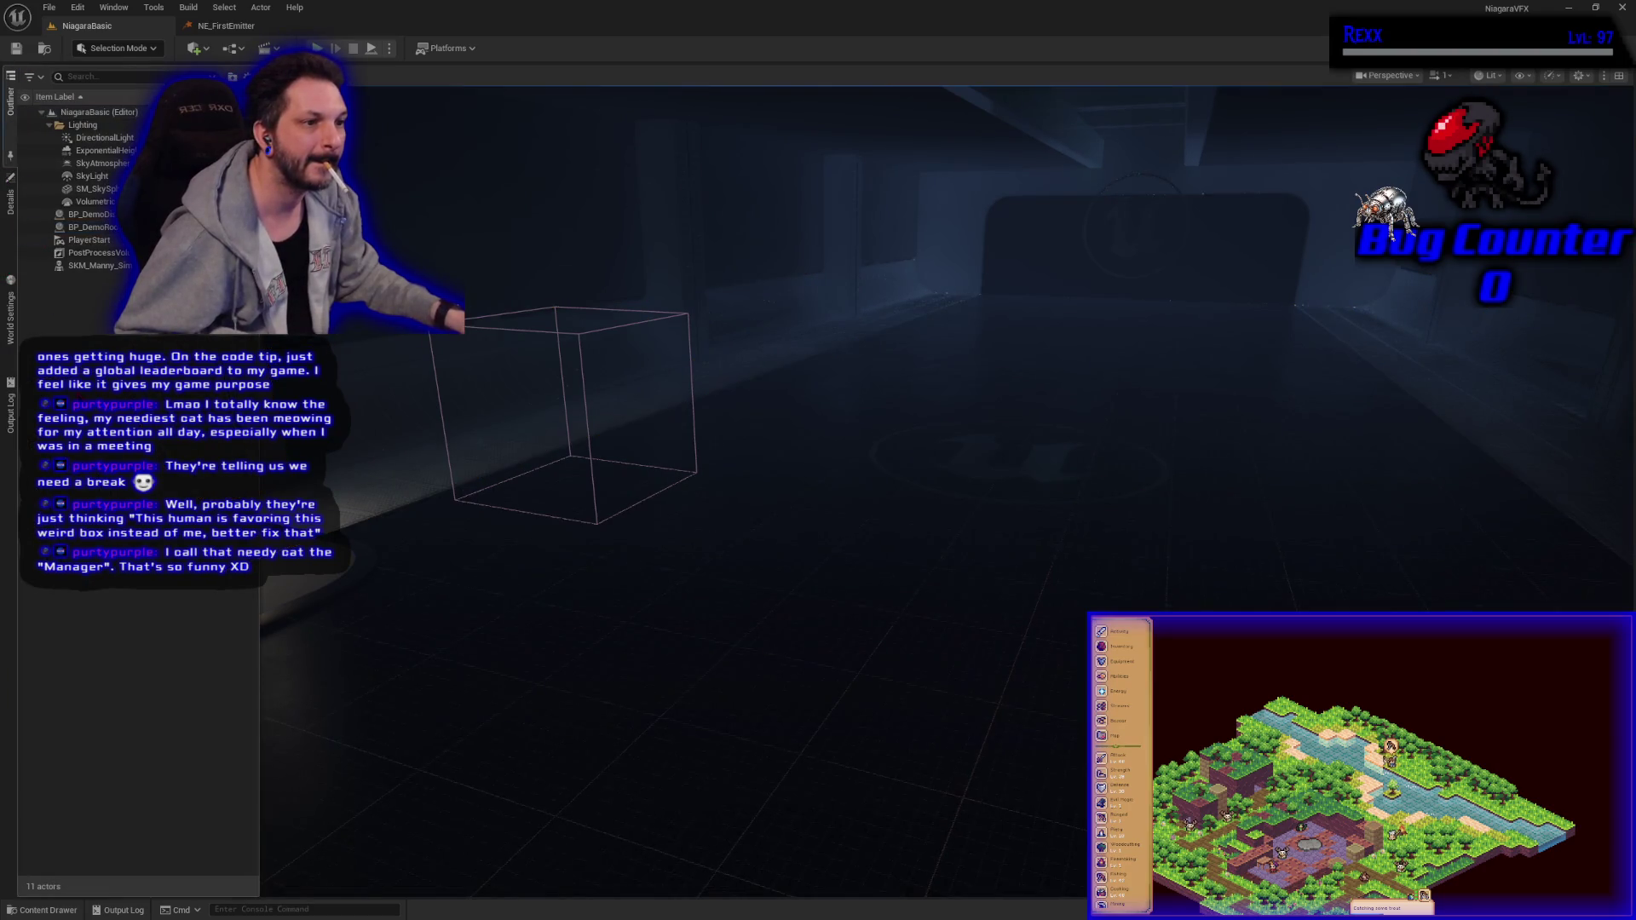
pyautogui.moveTo(296, 821)
pyautogui.mouseDown()
pyautogui.moveTo(281, 792)
pyautogui.moveTo(296, 821)
pyautogui.mouseUp()
pyautogui.click(60, 908)
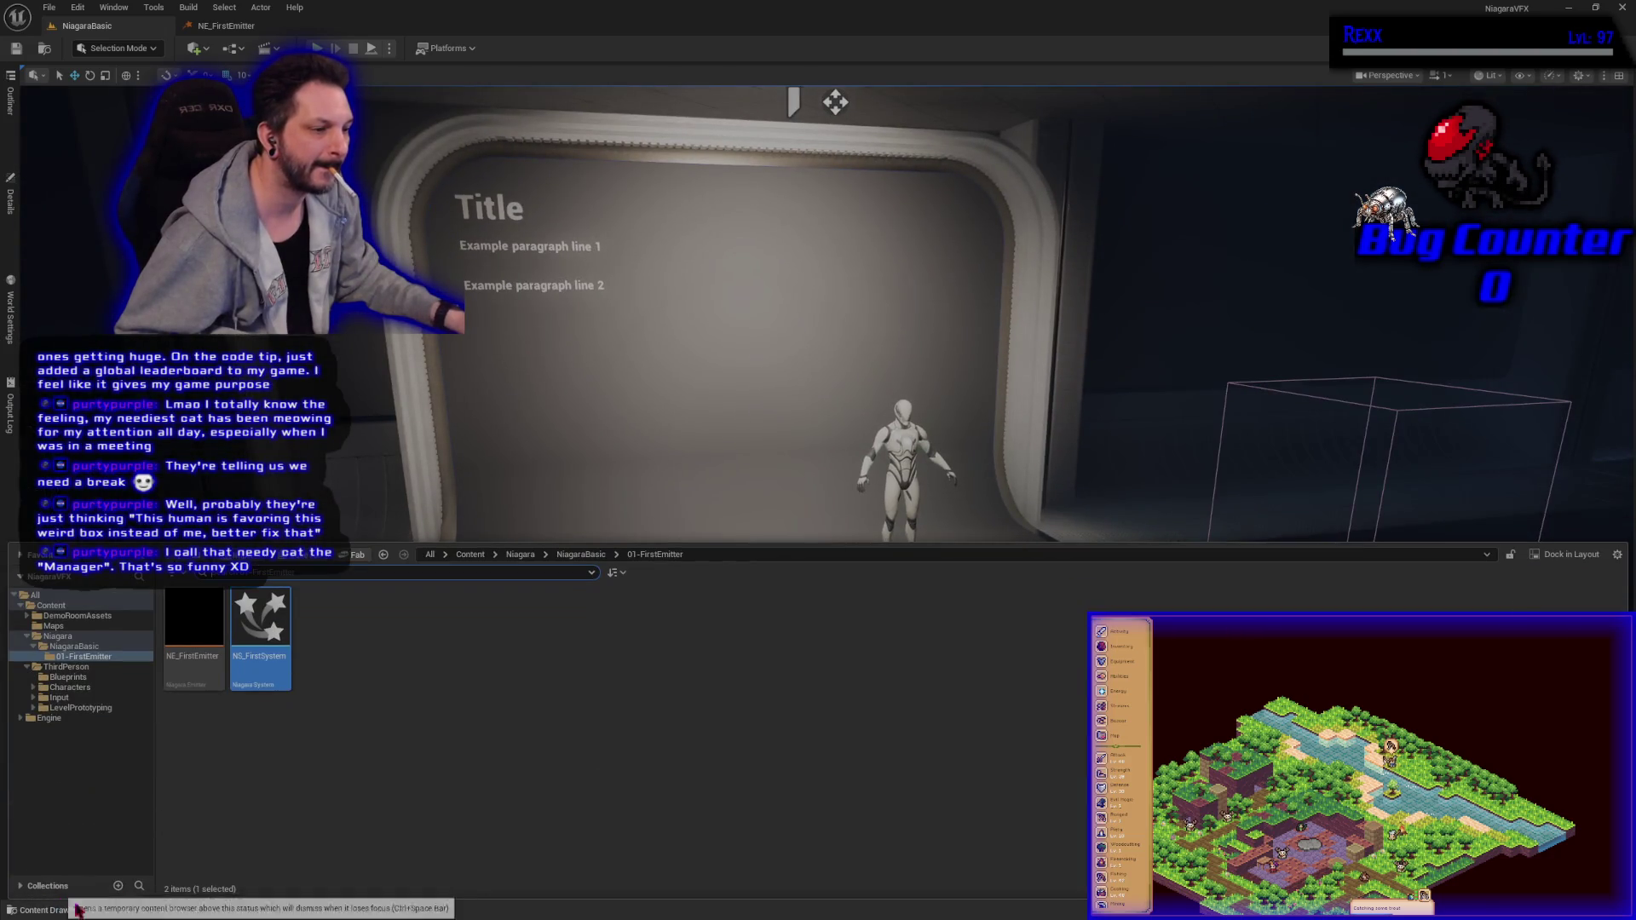
# Step: Place NS_FirstSystem in the level next to the mannequin
pyautogui.click(641, 470)
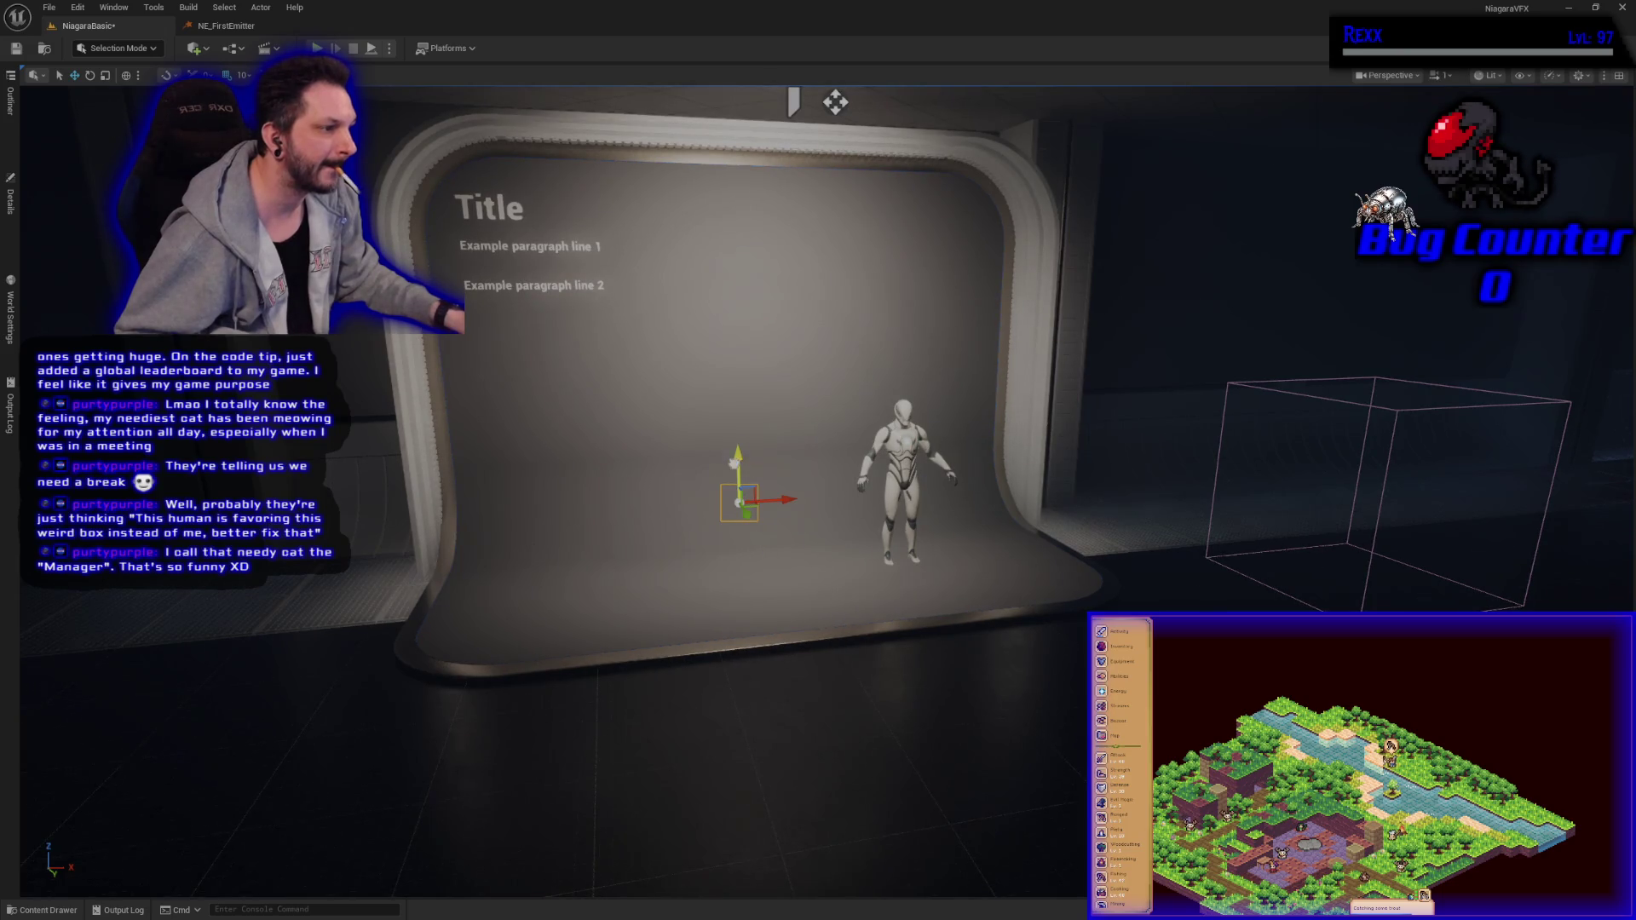
pyautogui.moveTo(651, 497)
pyautogui.mouseDown()
pyautogui.moveTo(614, 499)
pyautogui.moveTo(648, 501)
pyautogui.mouseUp()
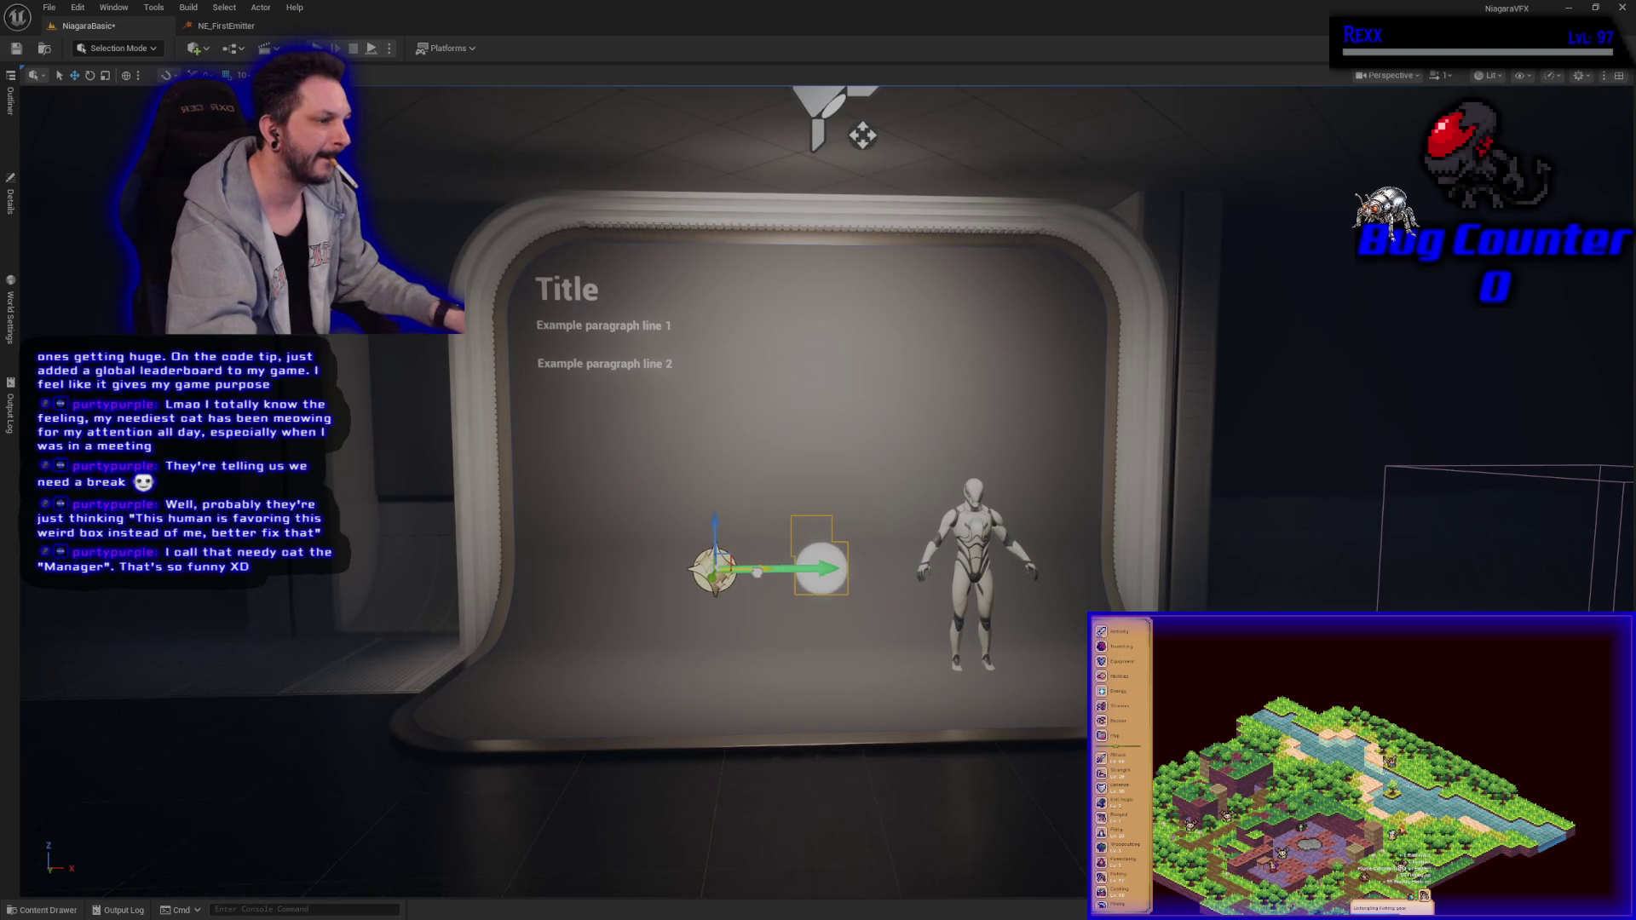
pyautogui.moveTo(648, 501); pyautogui.dragTo(648, 501)
pyautogui.moveTo(683, 634); pyautogui.dragTo(699, 619)
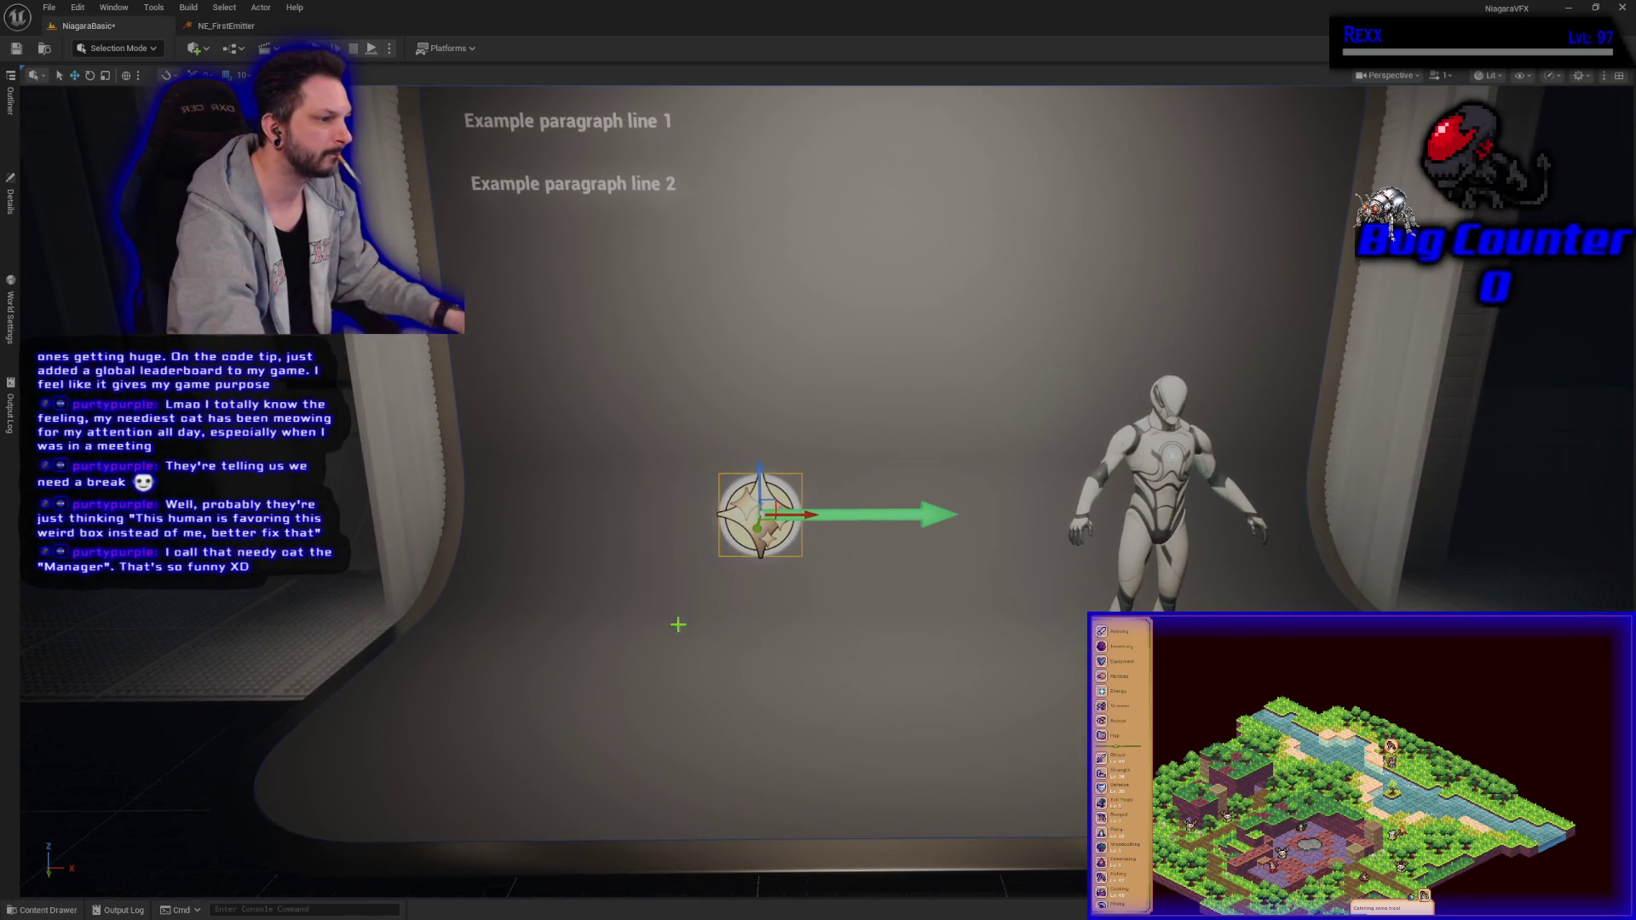
# Step: Verify NS_FirstSystem in the Outliner, frame it by the mannequin, and Play the level
pyautogui.click(15, 161)
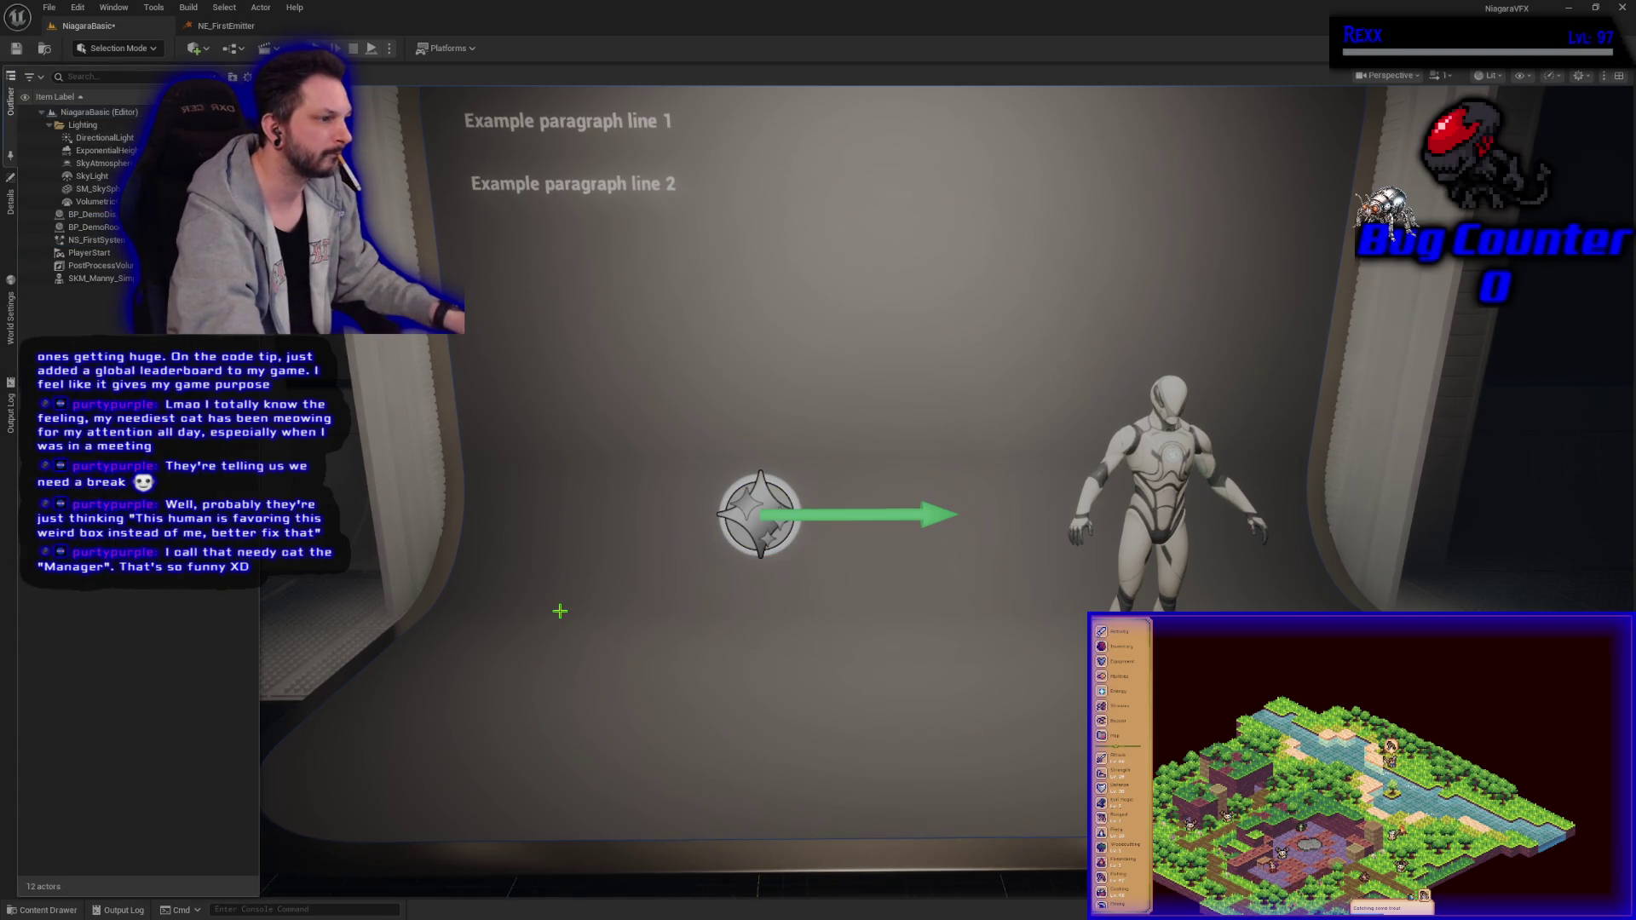
pyautogui.moveTo(561, 611)
pyautogui.mouseDown()
pyautogui.moveTo(464, 598)
pyautogui.moveTo(468, 573)
pyautogui.mouseUp()
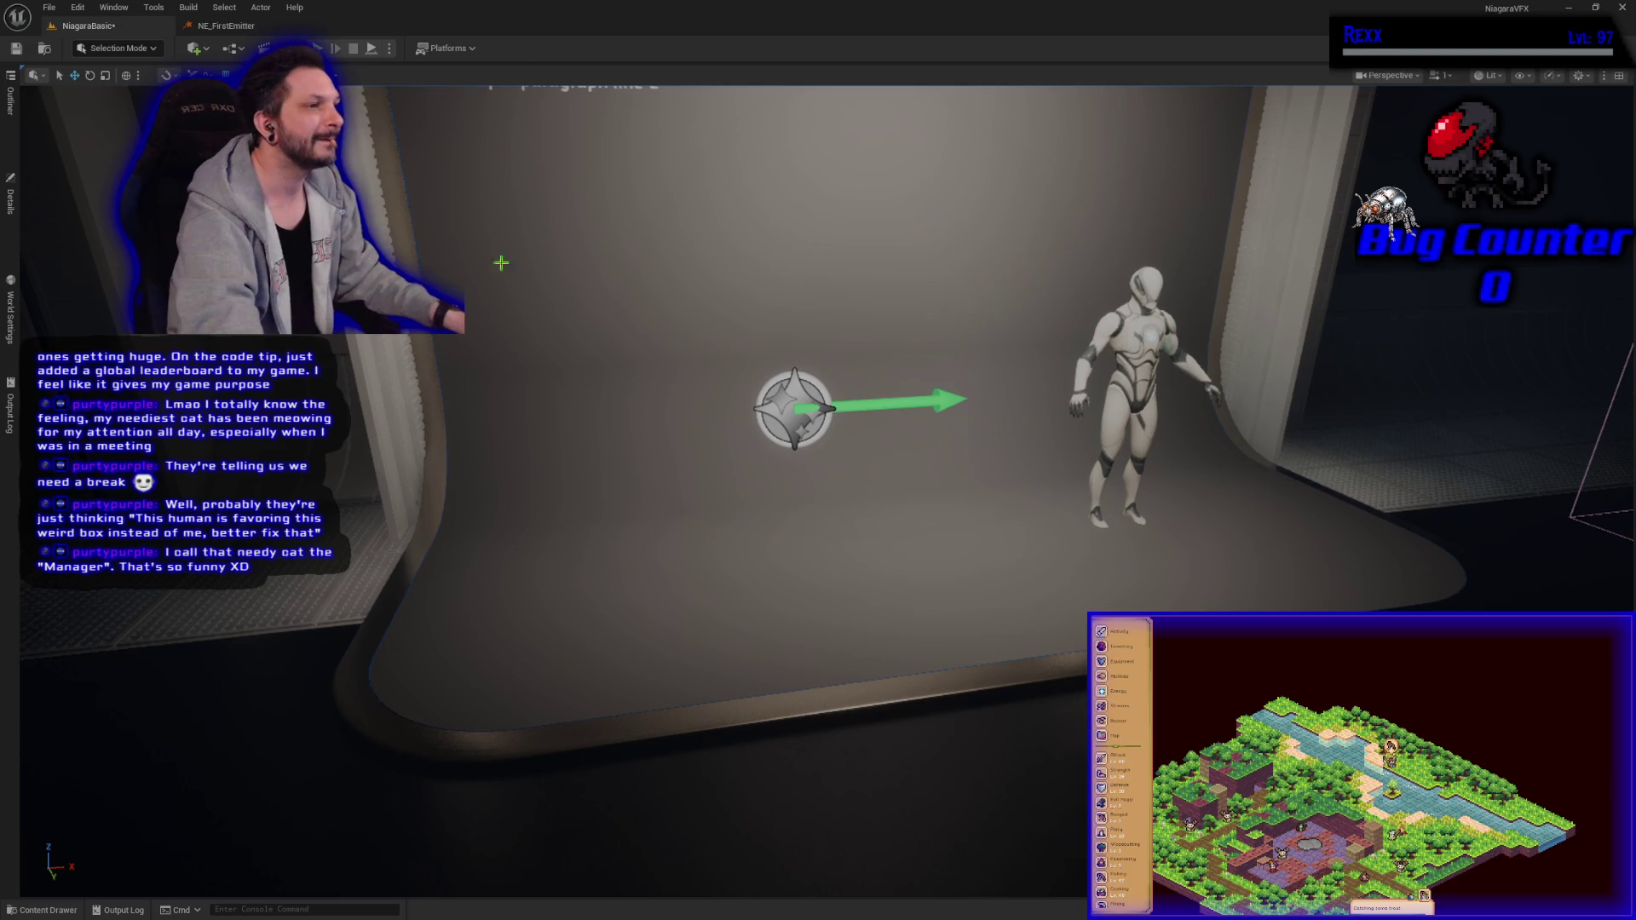
pyautogui.hotkey('alt', 'p')
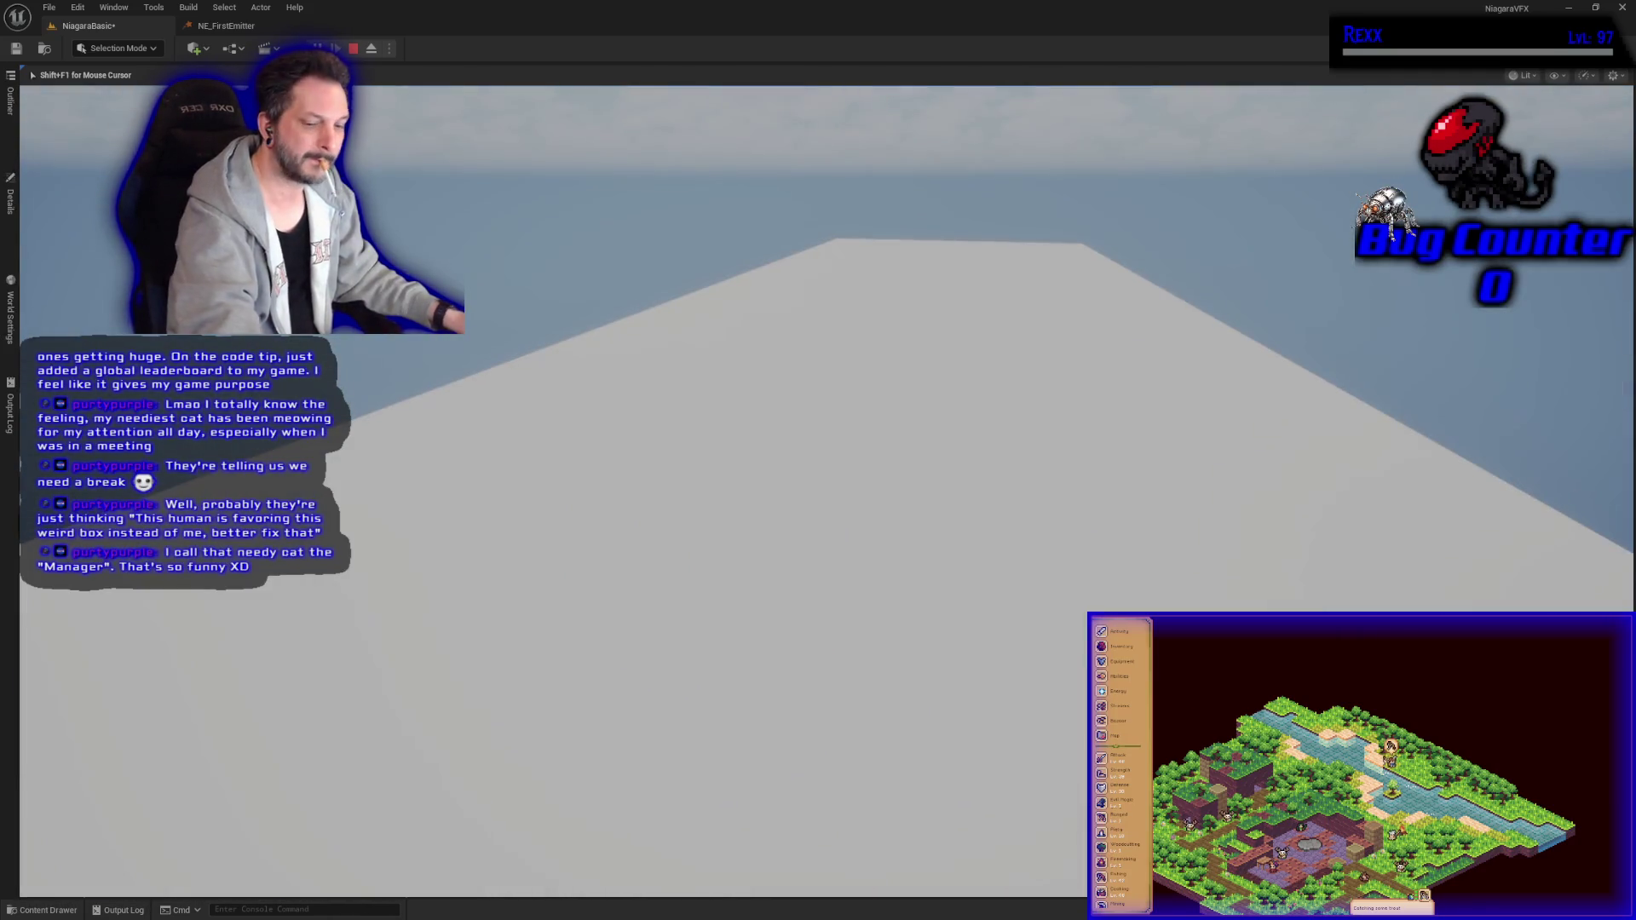
# Step: Exit the Play-in-Editor session with Esc to resume editing NiagaraBasic
pyautogui.press('Escape')
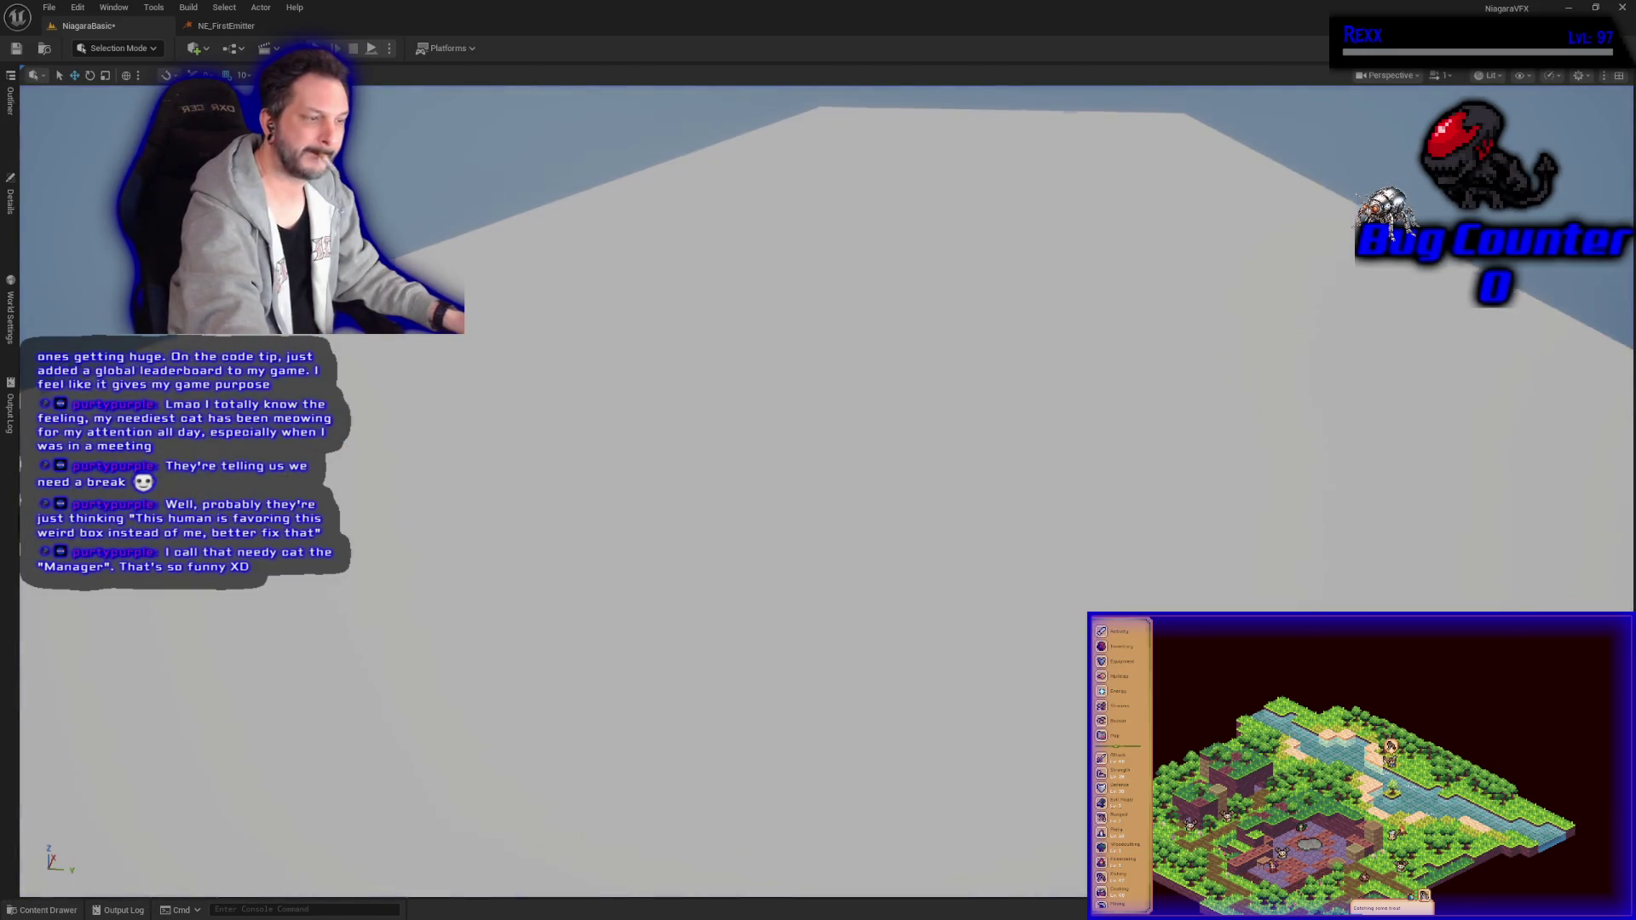